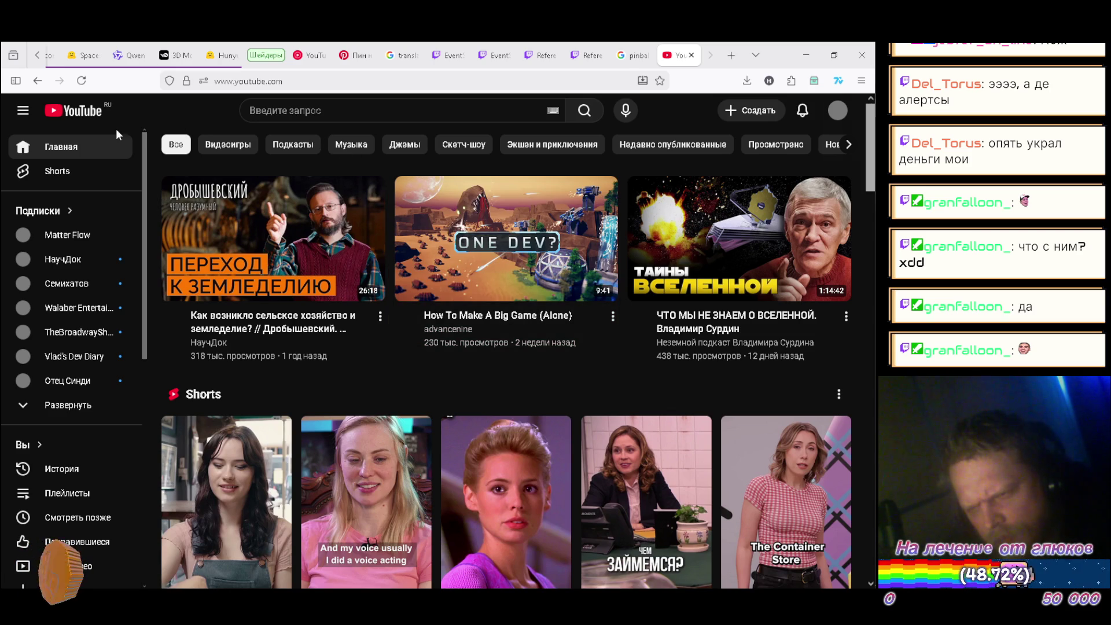
Step: Bring the Shorts shelf into view and start the first Short, 'Getting catfished (ft. pedro pascal)'
scroll(139, 231, down, 3)
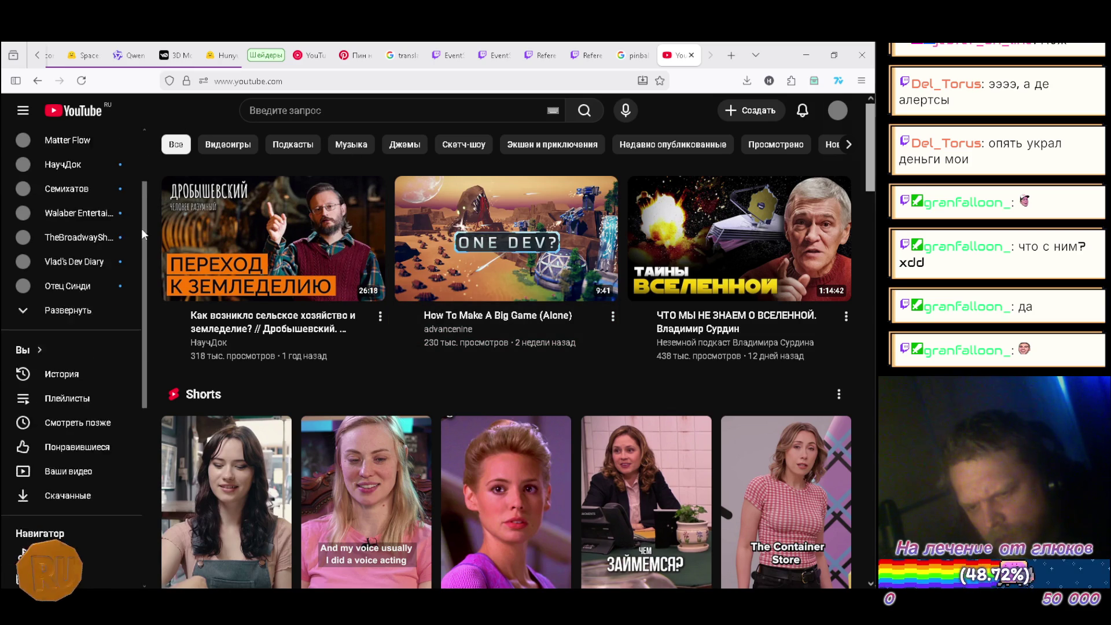
scroll(137, 353, up, 3)
scroll(197, 402, down, 2)
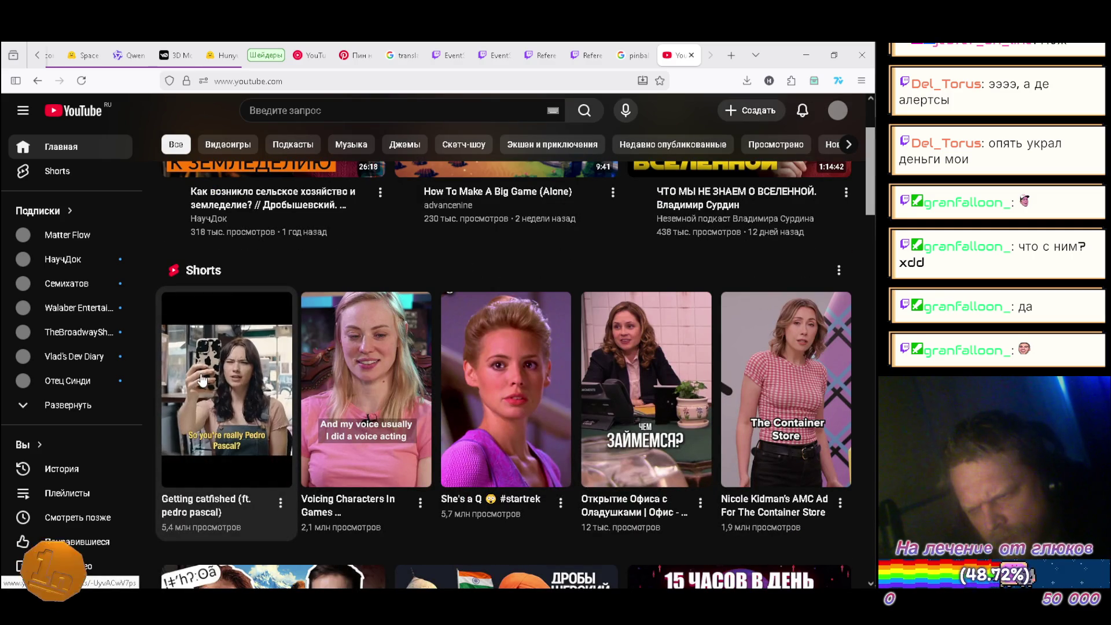
click(201, 379)
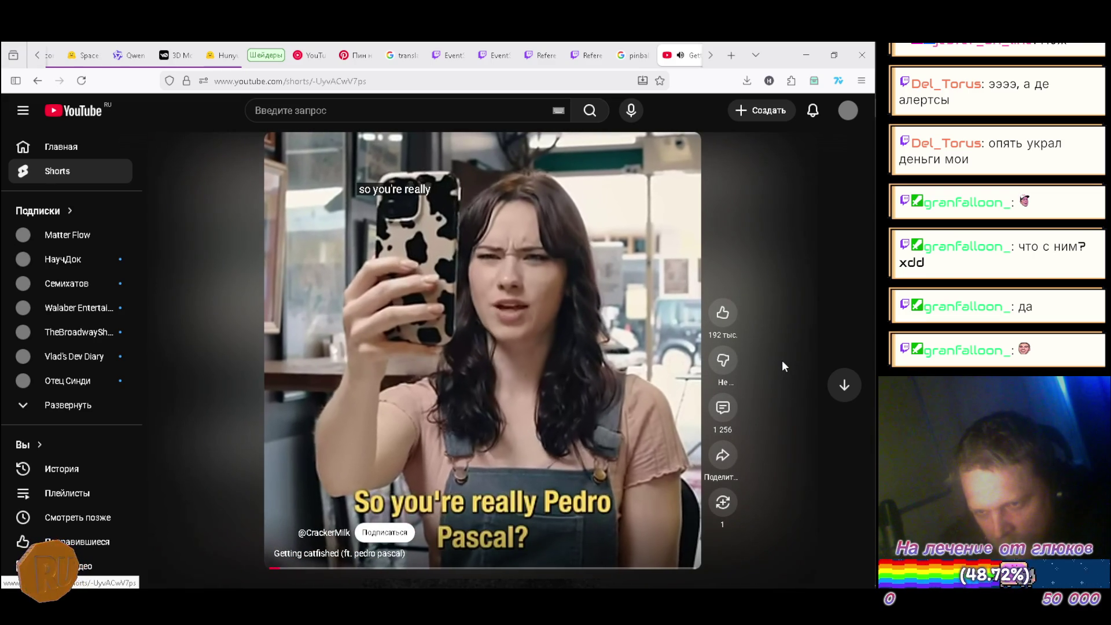
Step: Advance past the NOT PREGNANT Short to the 'Japanese Compliment' Short
scroll(782, 360, down, 1)
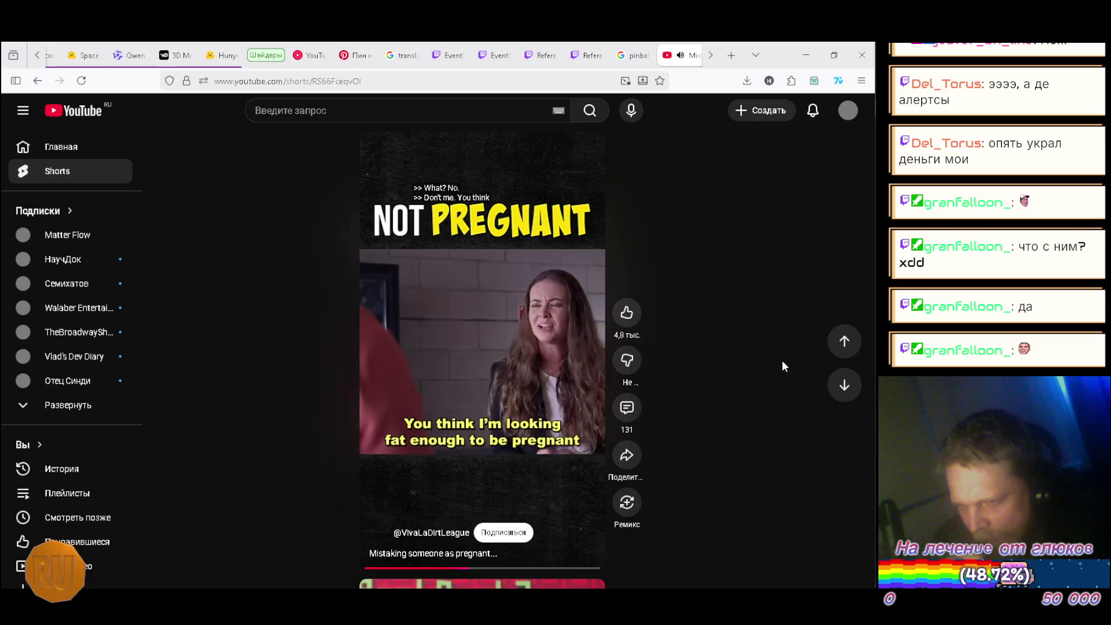
scroll(782, 362, down, 1)
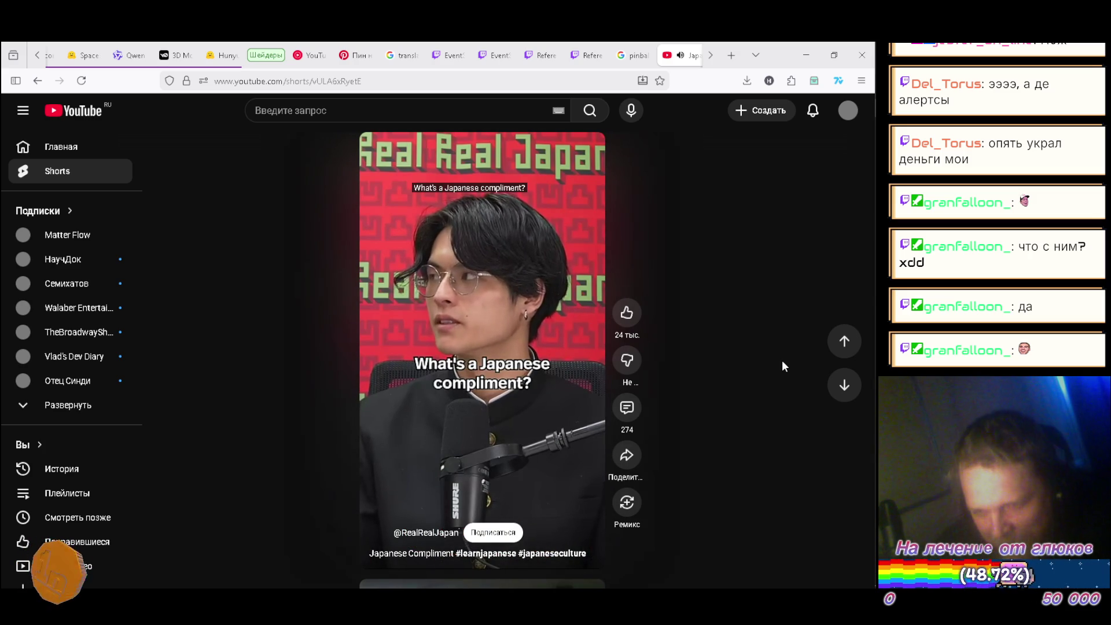
Step: Skip the Japanese compliment and leaf-blowing Shorts to reach 'POV: PC Gamers this week'
scroll(782, 362, down, 1)
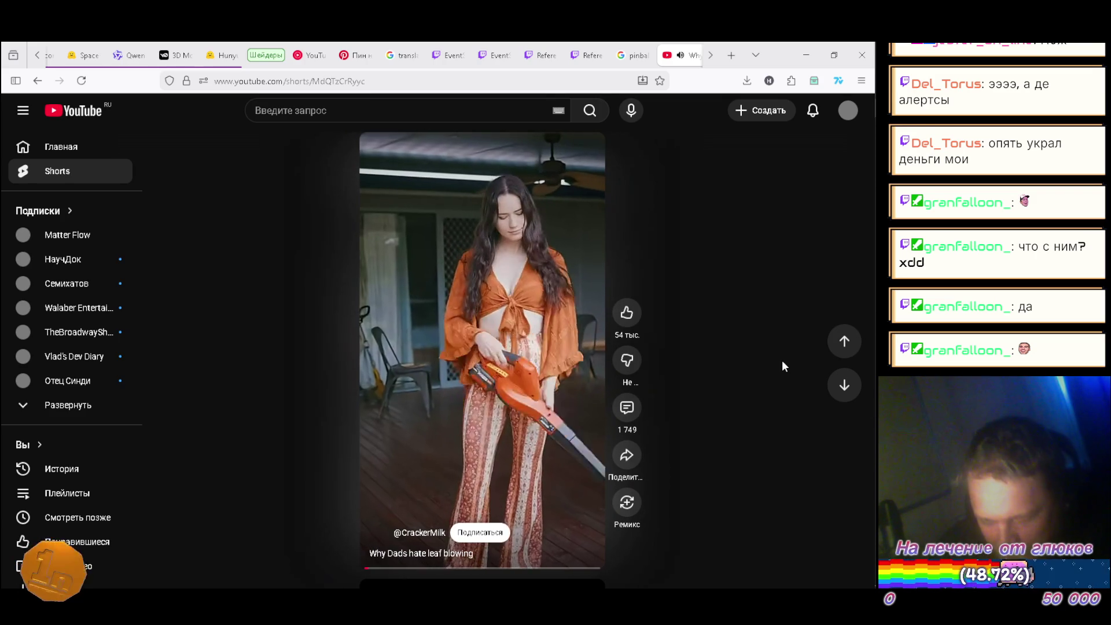
scroll(782, 361, down, 1)
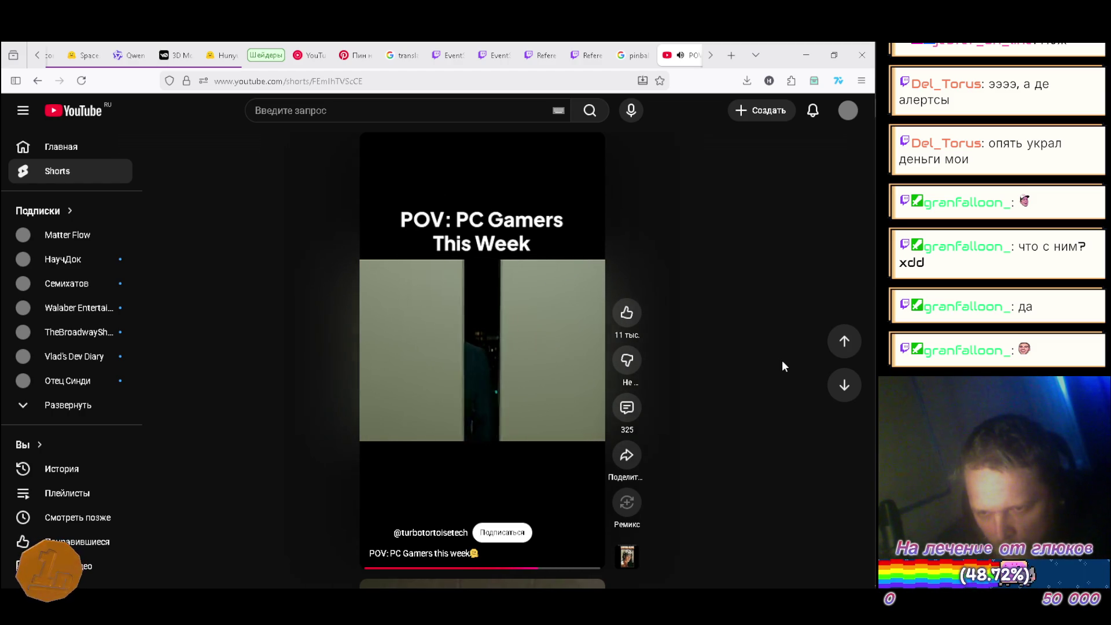
Step: Skip ahead from the PC Gamers Short toward the Vsauce Short about time
scroll(782, 366, down, 1)
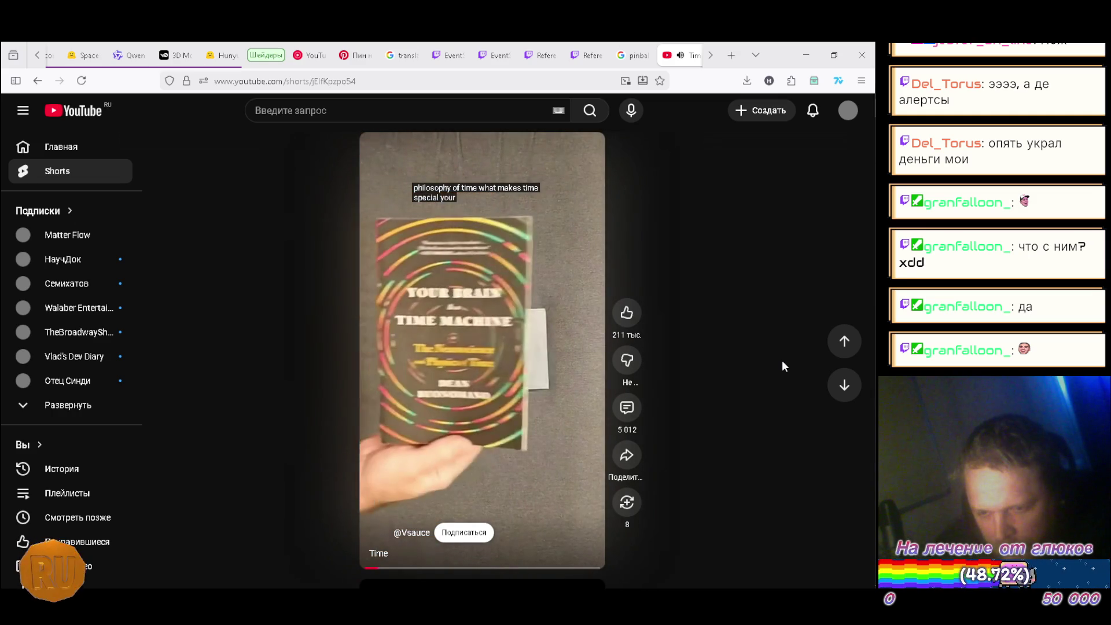
Step: Advance to the Short about how they caught Batman, 'I'm Batman'
scroll(784, 366, down, 1)
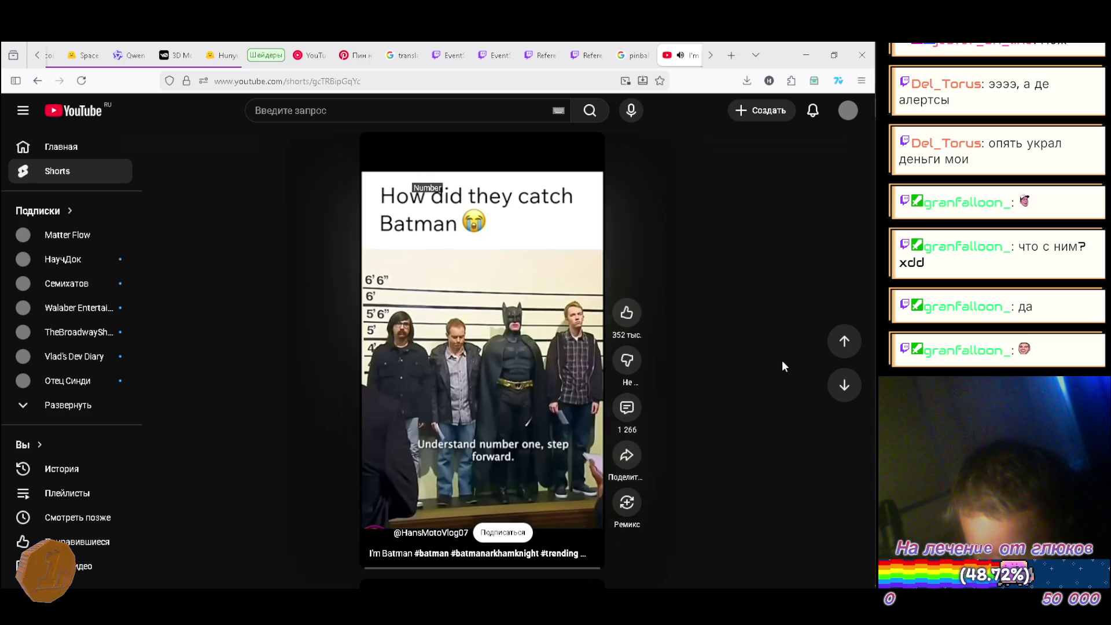
Step: Move past the MEPhI sand pendulum Short to 'Jeremy Clarkson Calls American's STUPID!'
scroll(783, 365, down, 1)
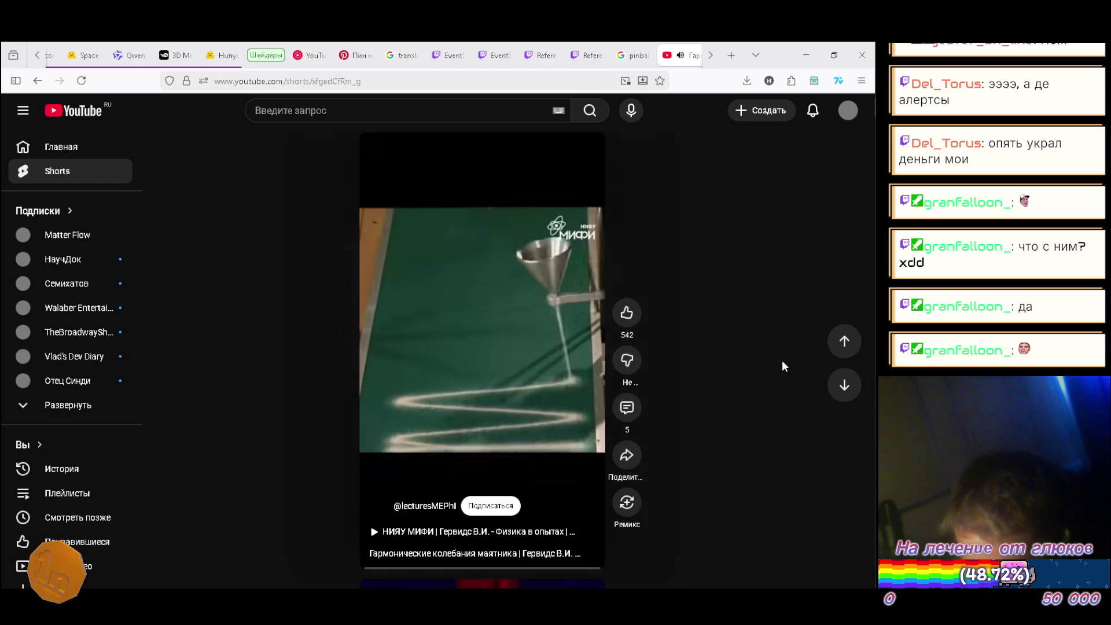
scroll(784, 366, down, 1)
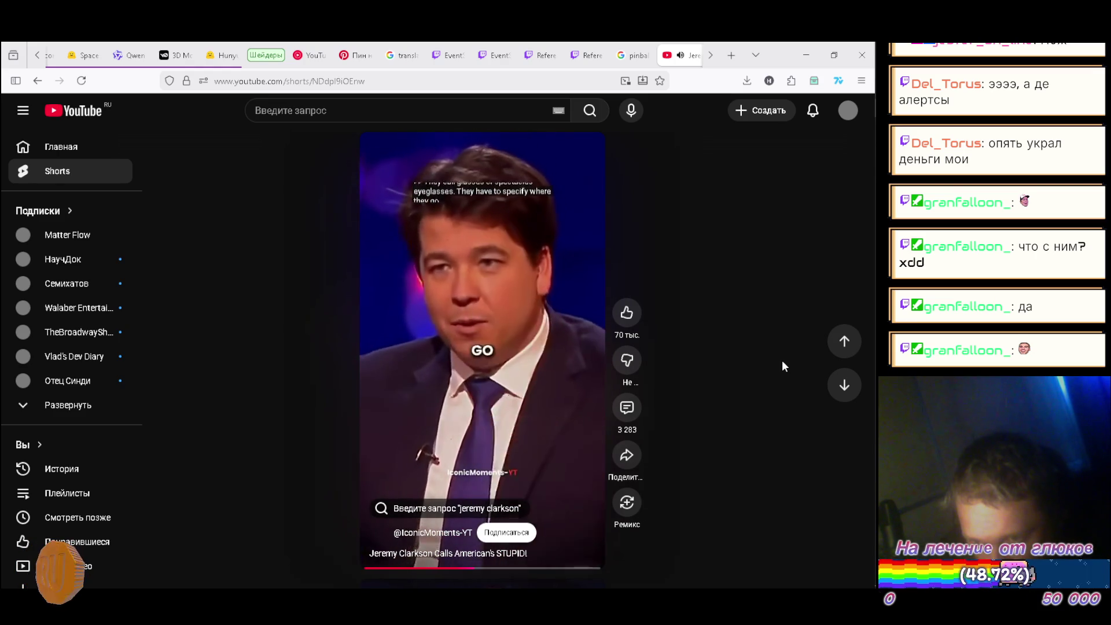
Step: Skip past the Jimmy Fallon Short to the Jim Carrey comedian clip
scroll(784, 365, down, 1)
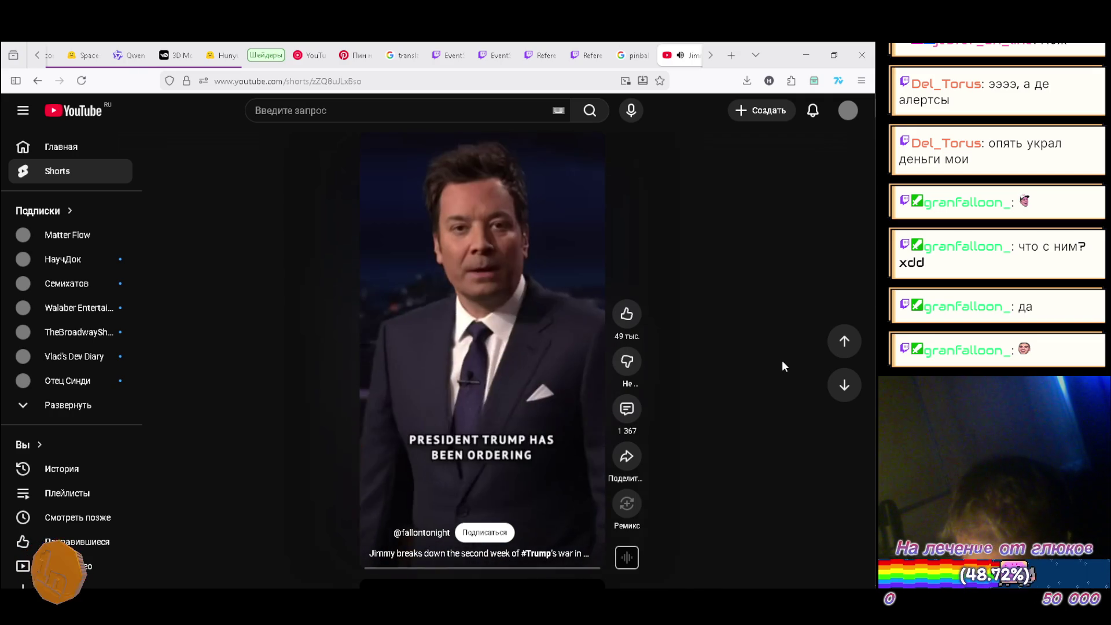
key(Down)
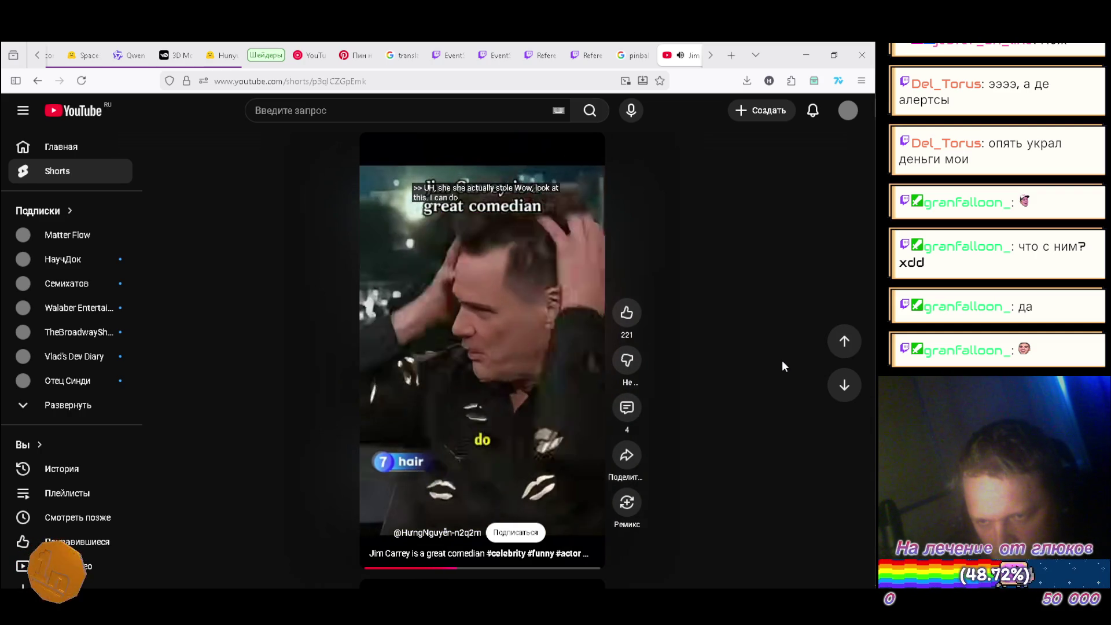
Step: Advance past the Mayday and Real Japan Shorts to 'How to rob a bank for 30 years straight'
scroll(784, 365, down, 1)
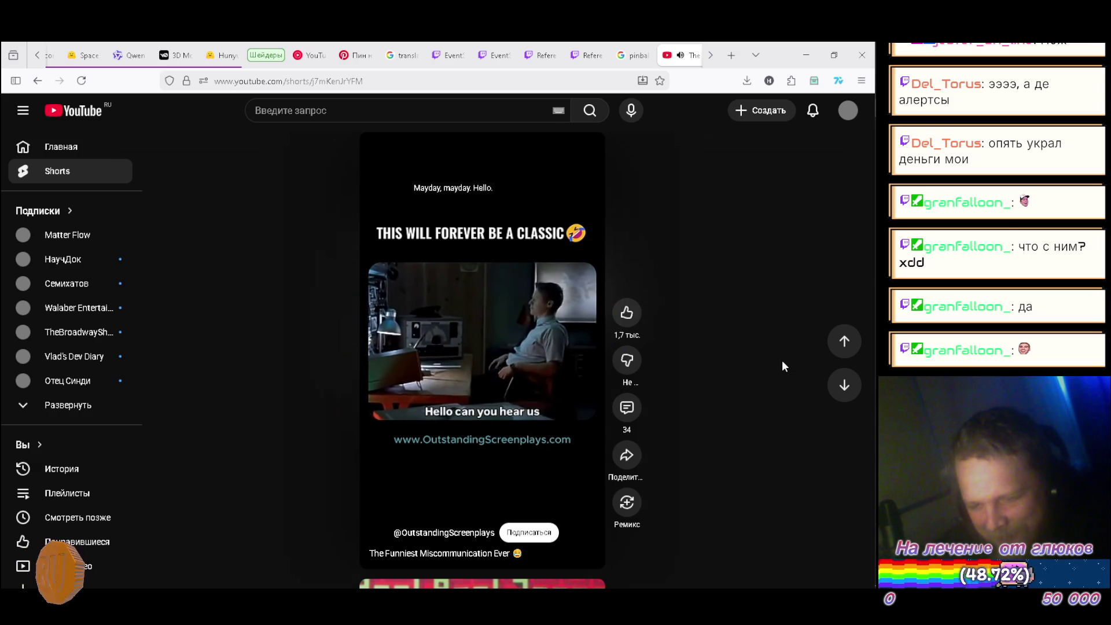
scroll(784, 365, down, 1)
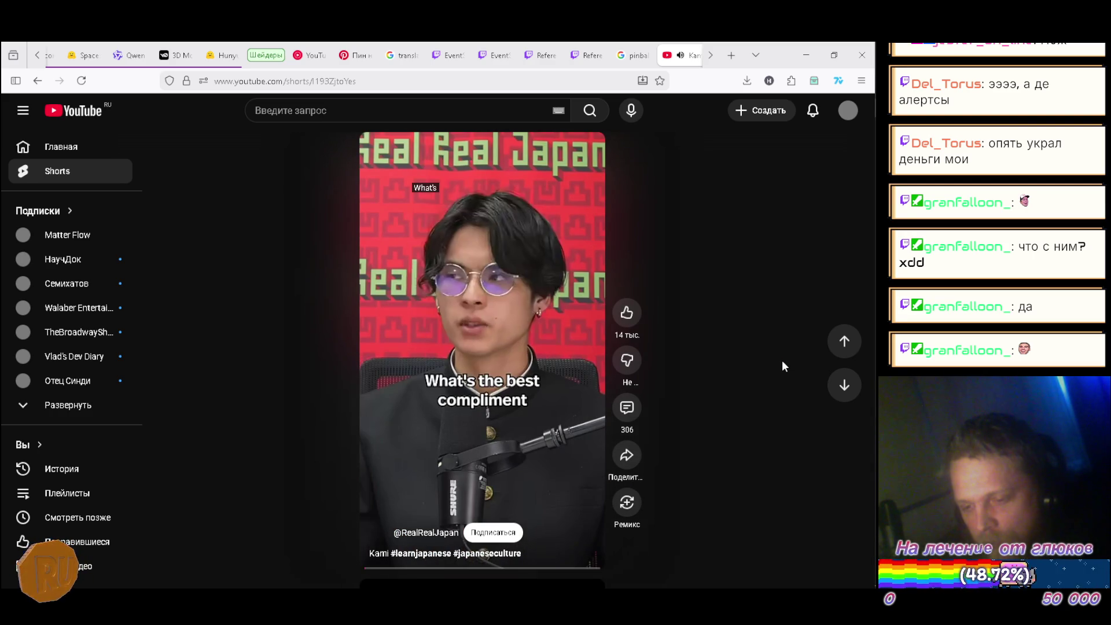
scroll(783, 366, down, 1)
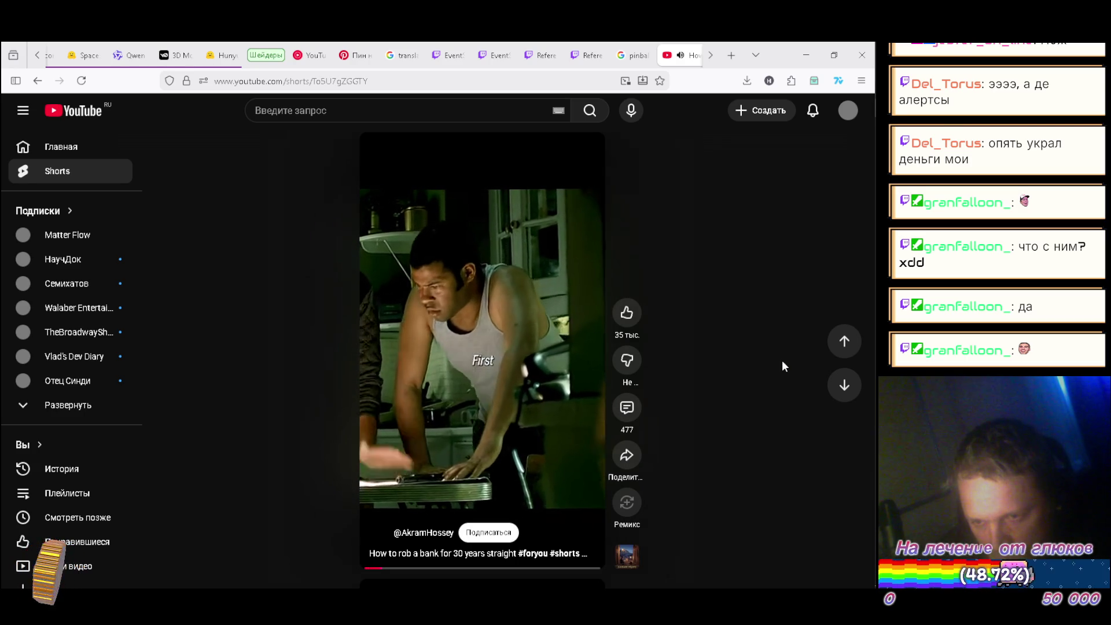
Step: Skip past the turbocharged Renault clip to the 'Большие неприятности (2002)' Short
scroll(784, 366, down, 1)
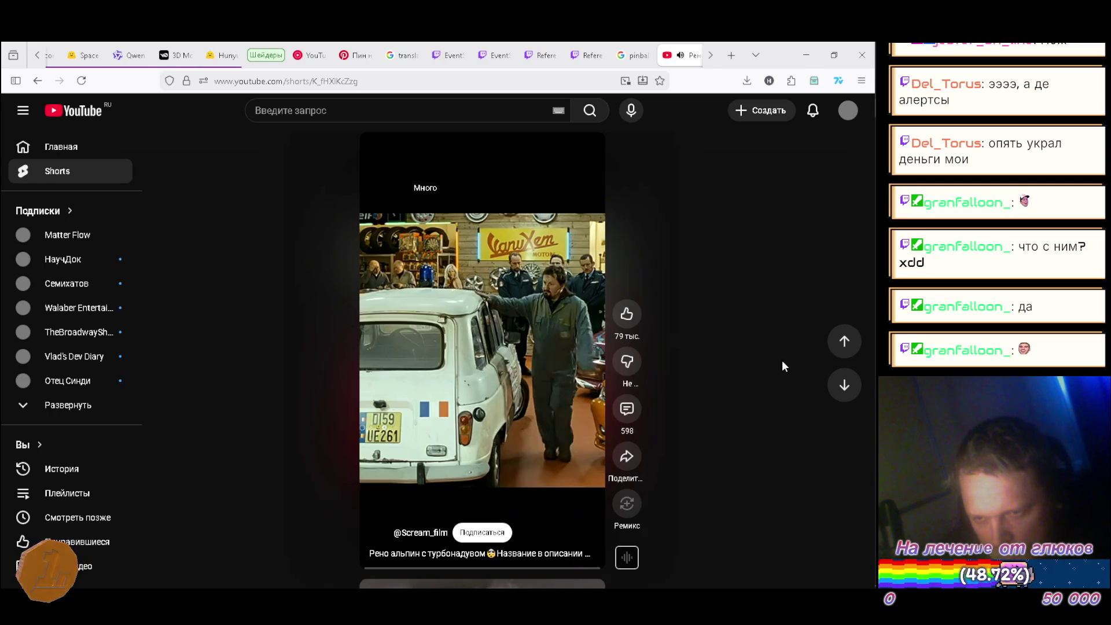
scroll(784, 365, down, 1)
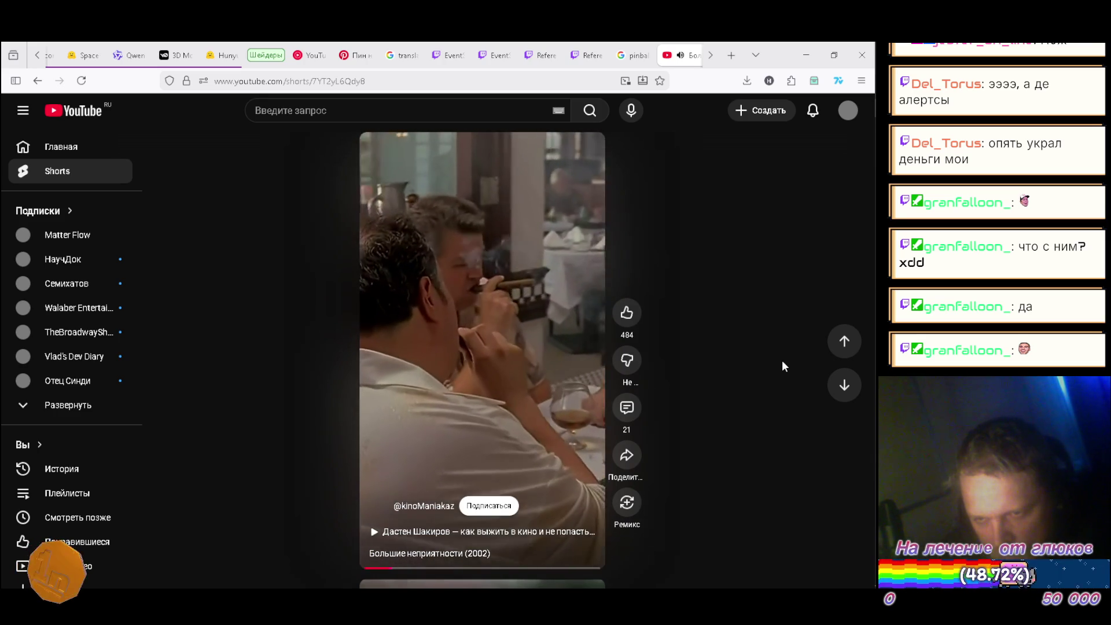
Step: Advance to the street-interview Short 'Top 5 Hardest English Words to pronounce'
scroll(784, 365, down, 1)
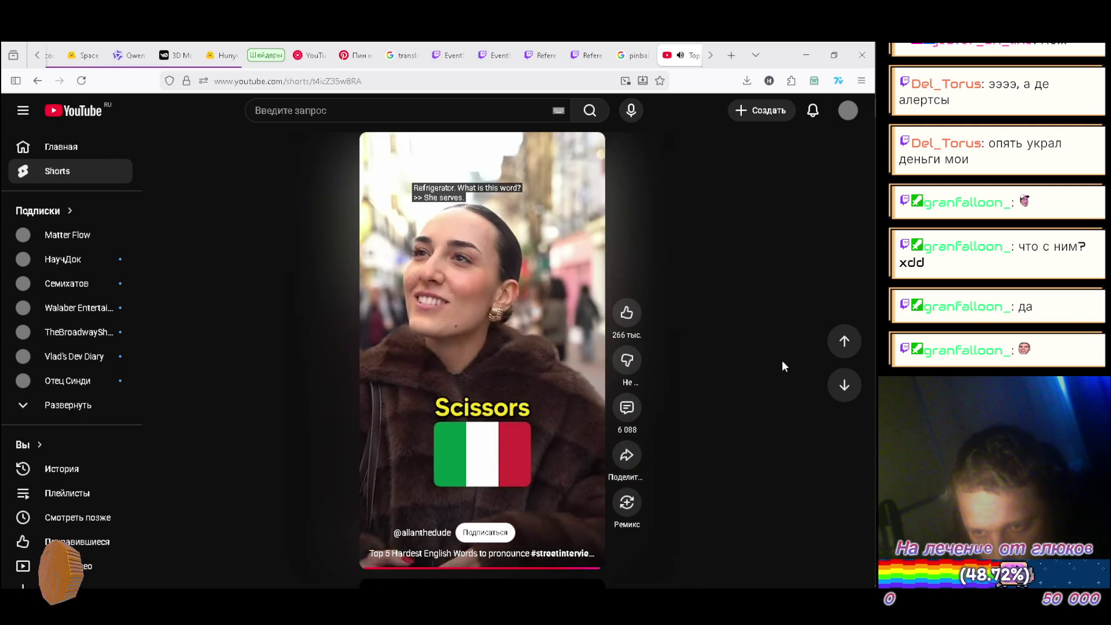
scroll(784, 366, down, 1)
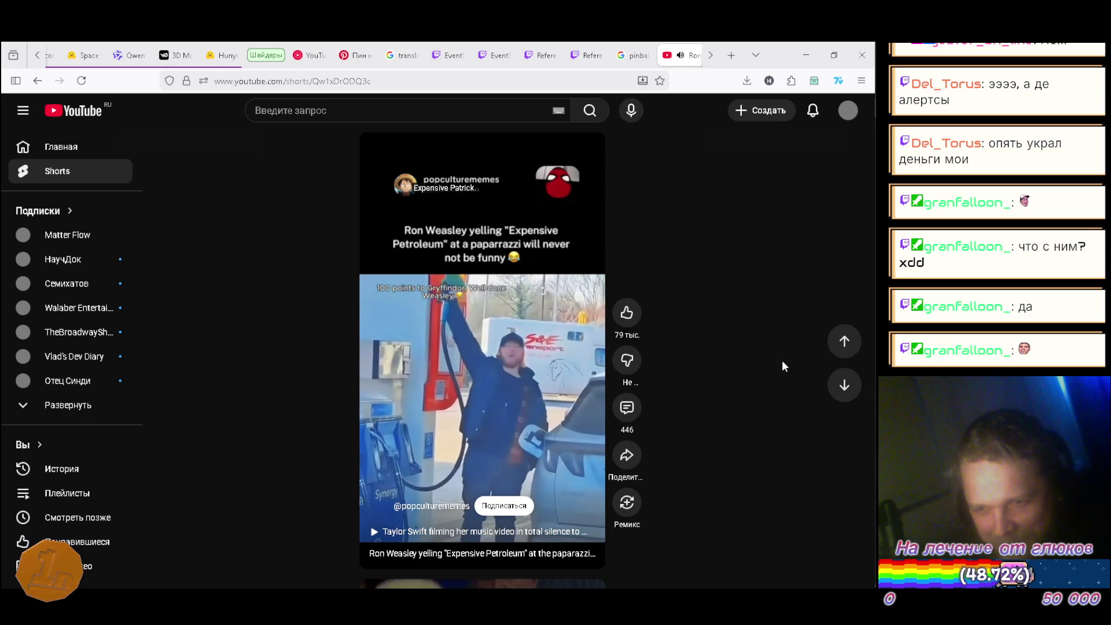
scroll(783, 366, down, 1)
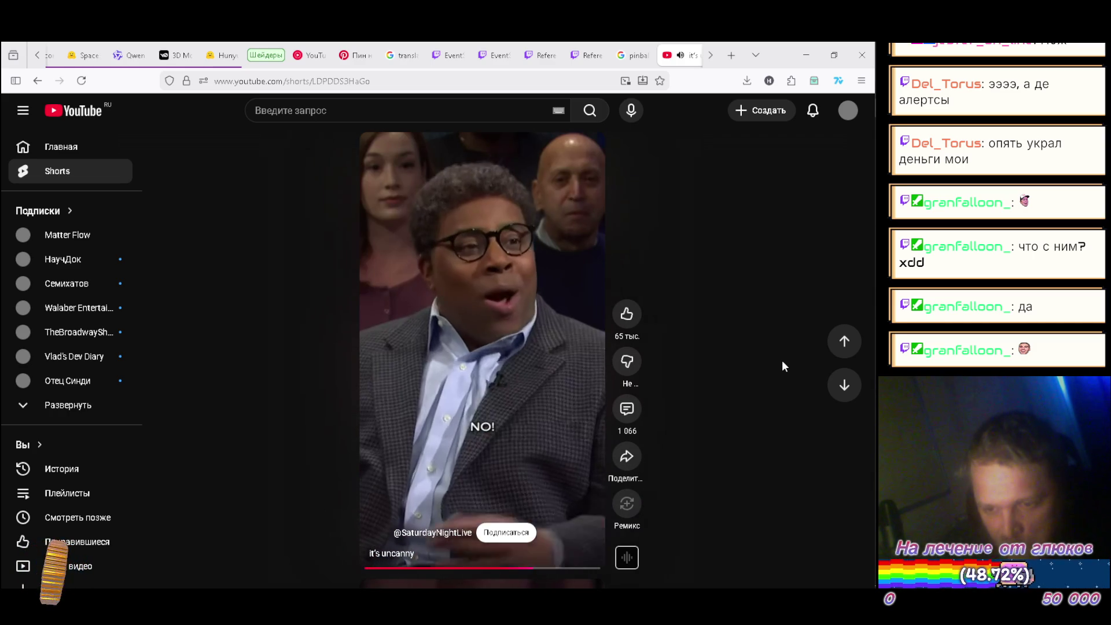
Step: Skip past the SNL clip to the 'Клим Жуков про оружейного конструктора' Short
scroll(784, 366, down, 1)
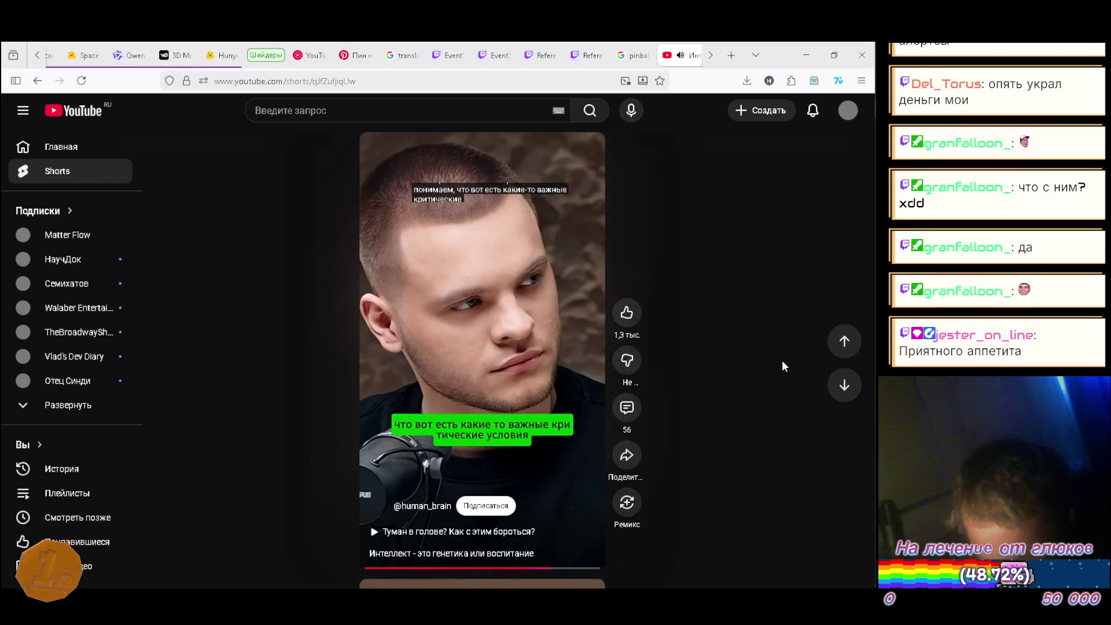
scroll(784, 365, down, 1)
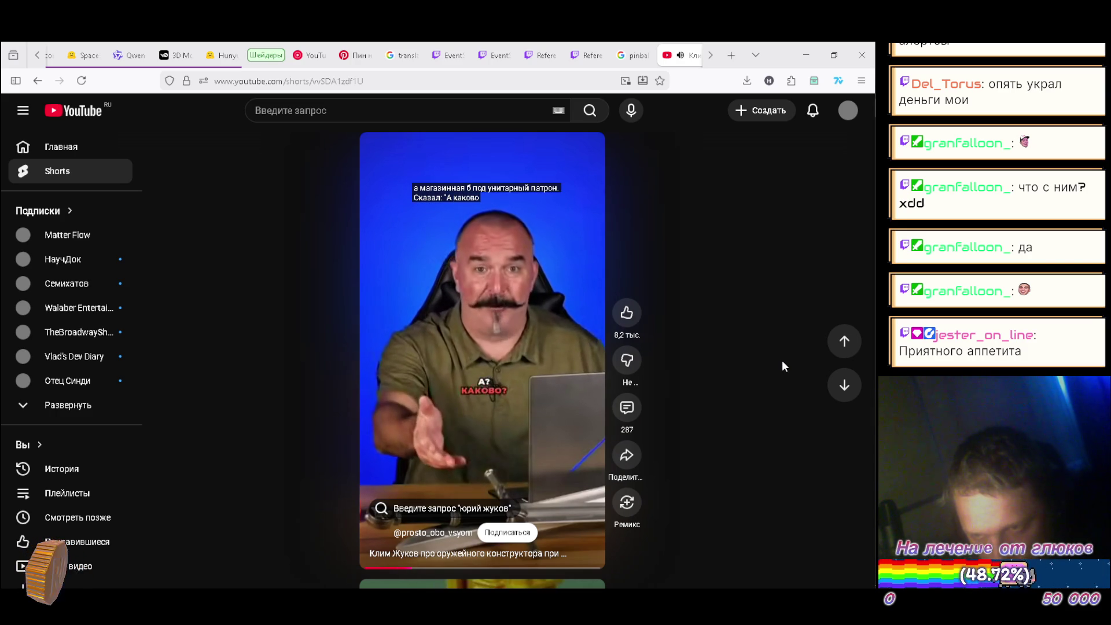
Step: Advance the Shorts feed to the 'Сэкономили на технике безопасности' yellow drill clip
scroll(784, 366, down, 1)
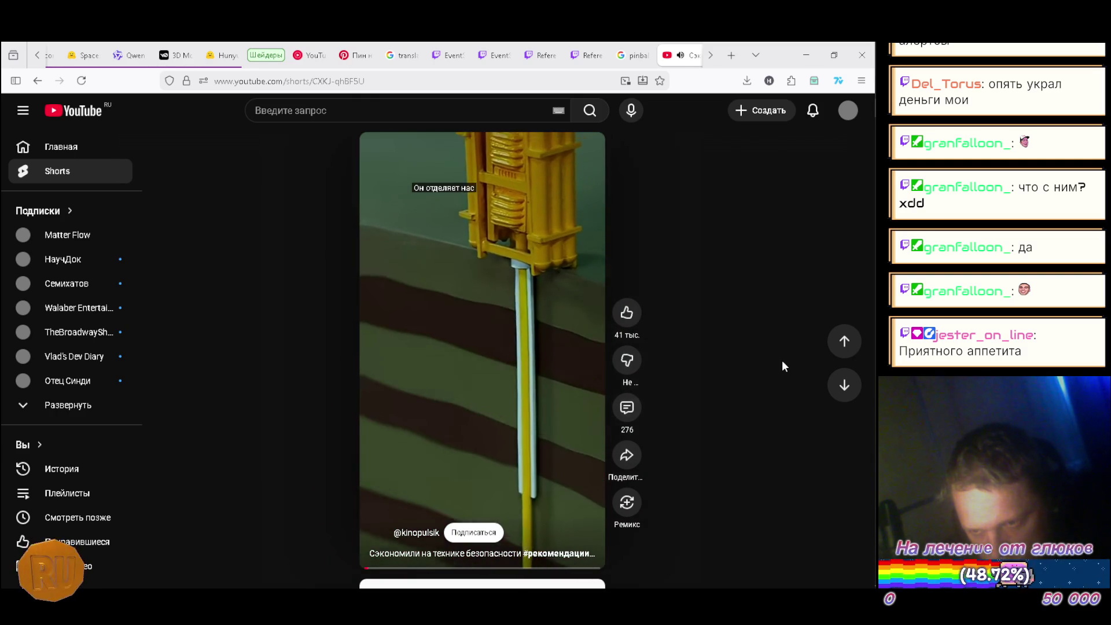
Step: Move on to the next Short, captioned 'Замужем?' (Married?)
scroll(784, 366, down, 1)
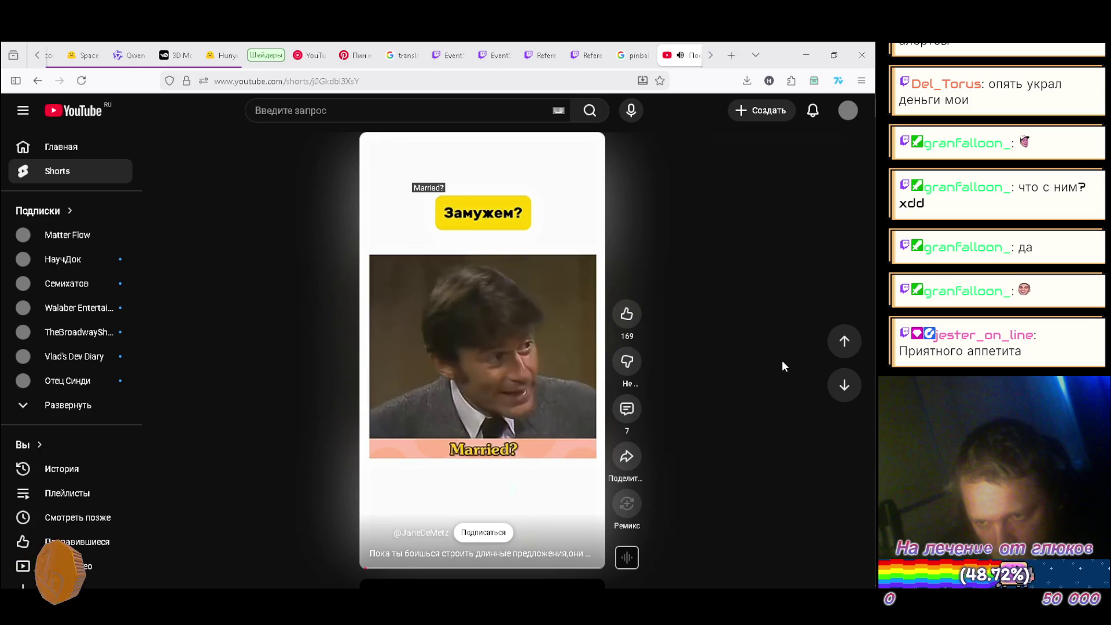
Step: Scroll ahead to the Carbonaro Effect 'Mind Warp Prank' Short and let it play
scroll(782, 366, down, 1)
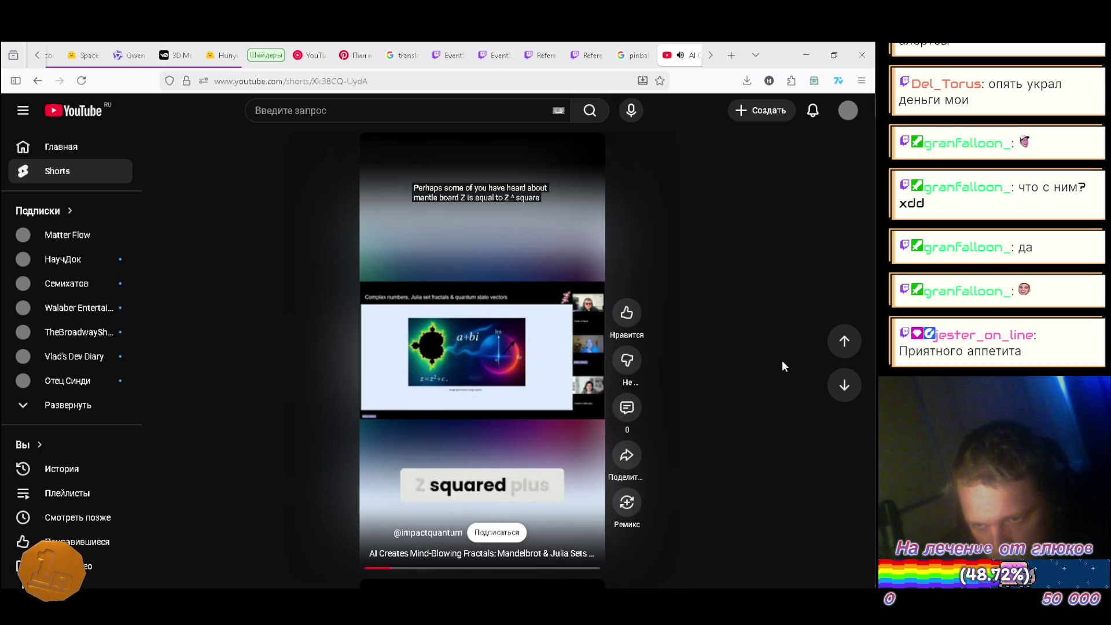
scroll(782, 366, down, 1)
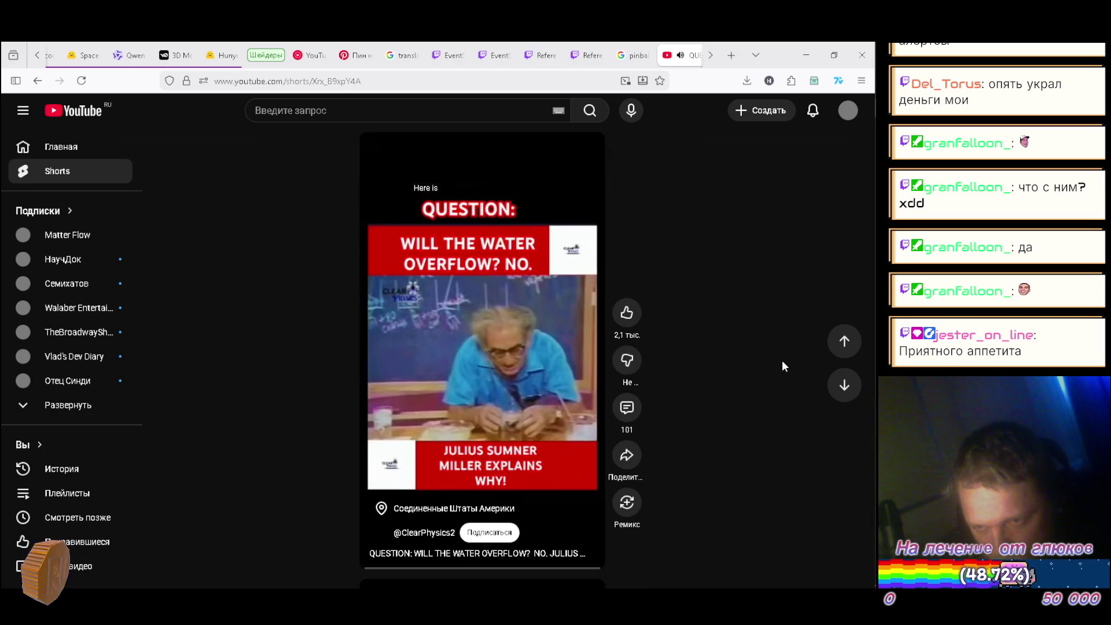
scroll(782, 366, down, 1)
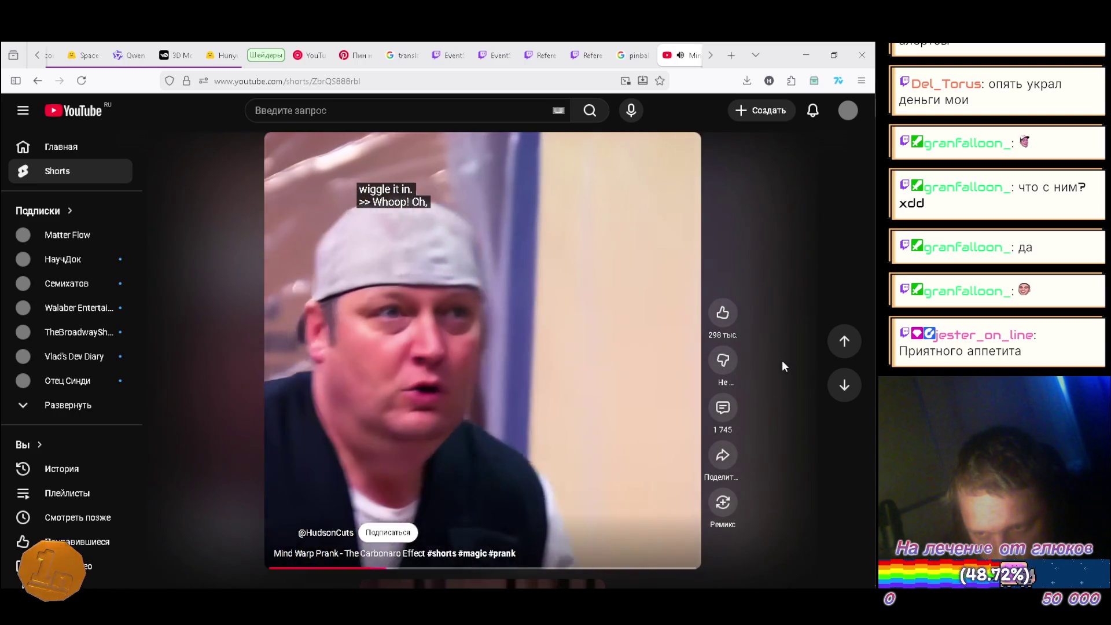
Step: Advance the Shorts feed toward the 'Туман в голове? Как с этим бороться?' Short
scroll(782, 365, down, 1)
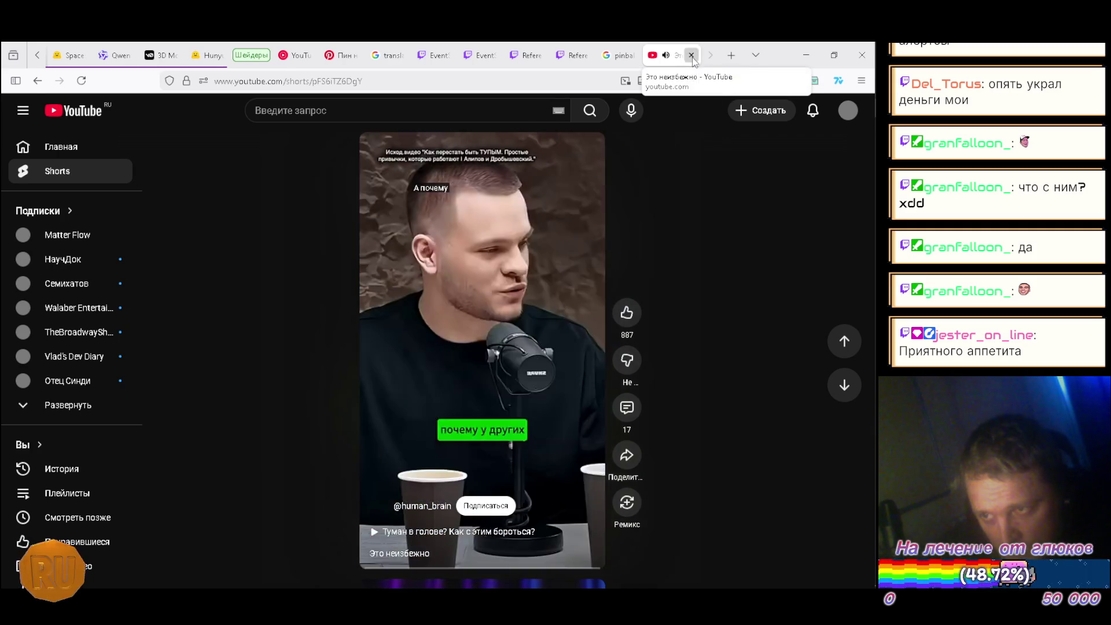
Step: Close the Shorts tab and resume Volbeat's 'The Devil's Bleeding Crown' in YouTube Music
click(691, 55)
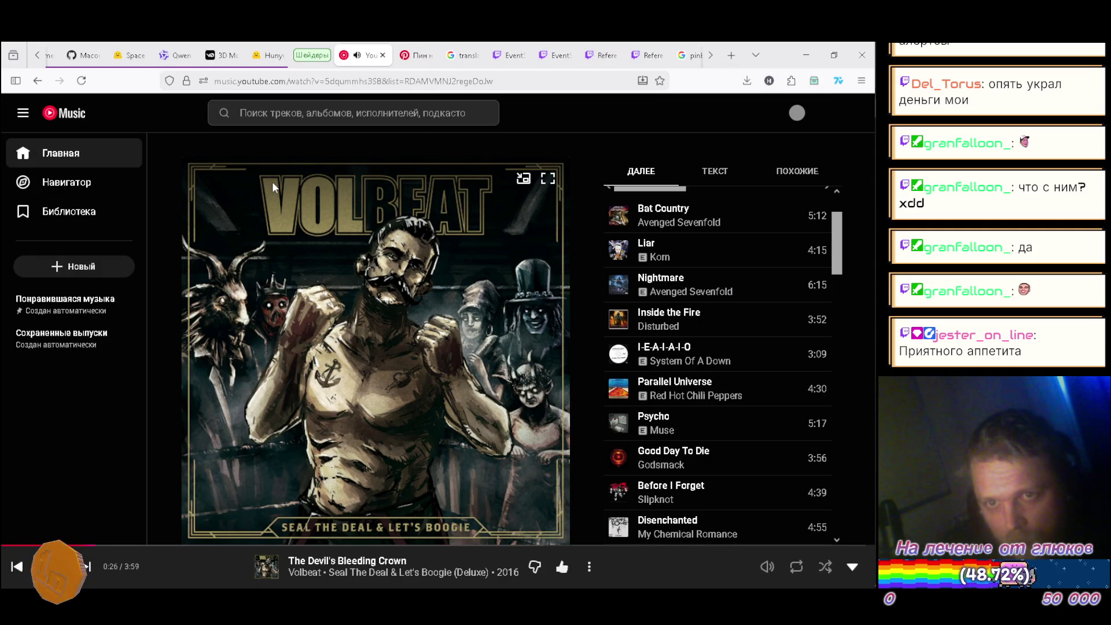
scroll(698, 345, down, 3)
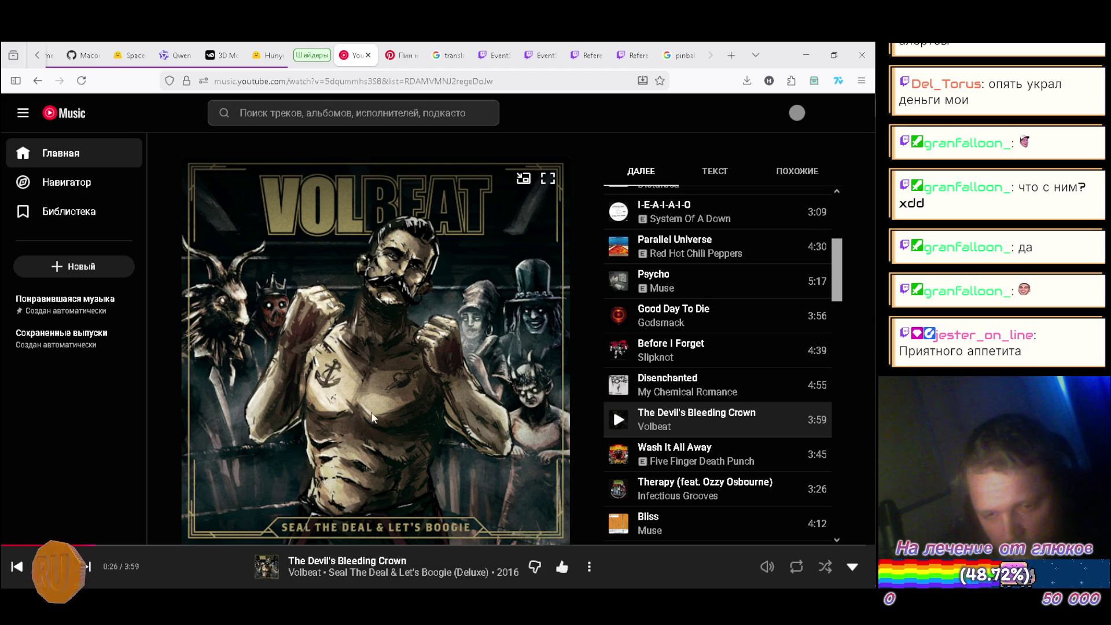
click(382, 393)
Step: Bring the Blender window with its empty, unsaved scene to the front
mouse_move(868, 359)
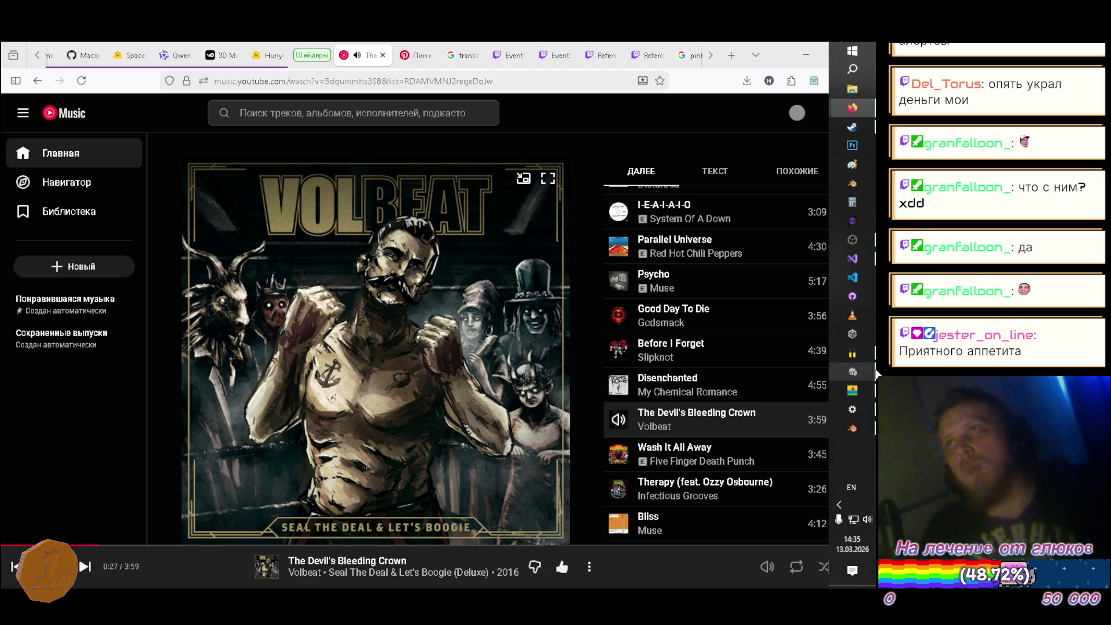
click(855, 427)
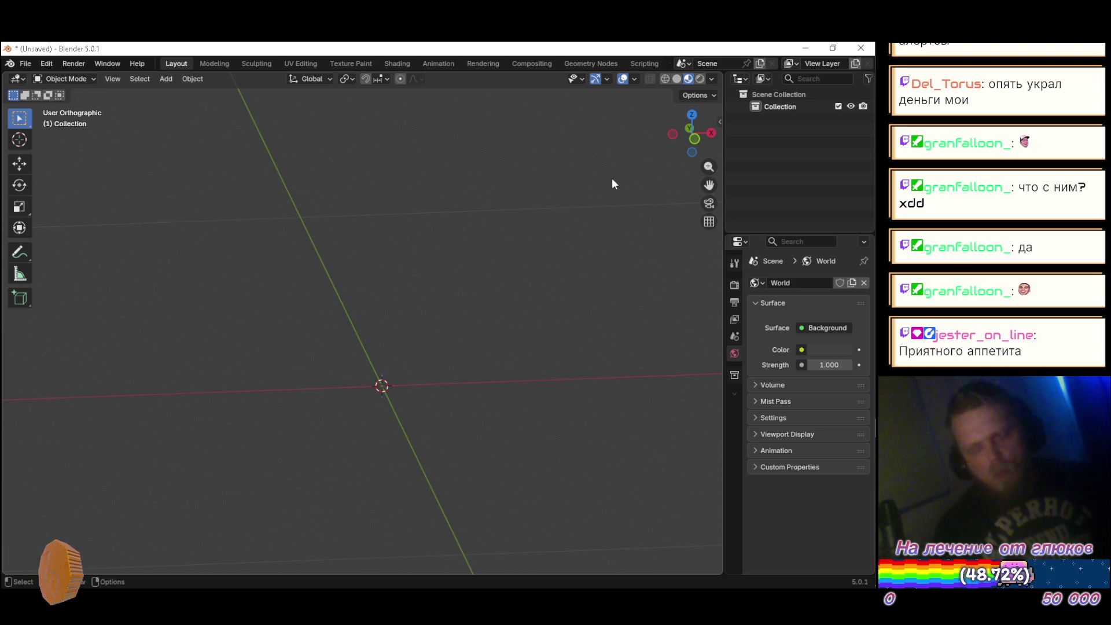
key(ctrl+alt+r)
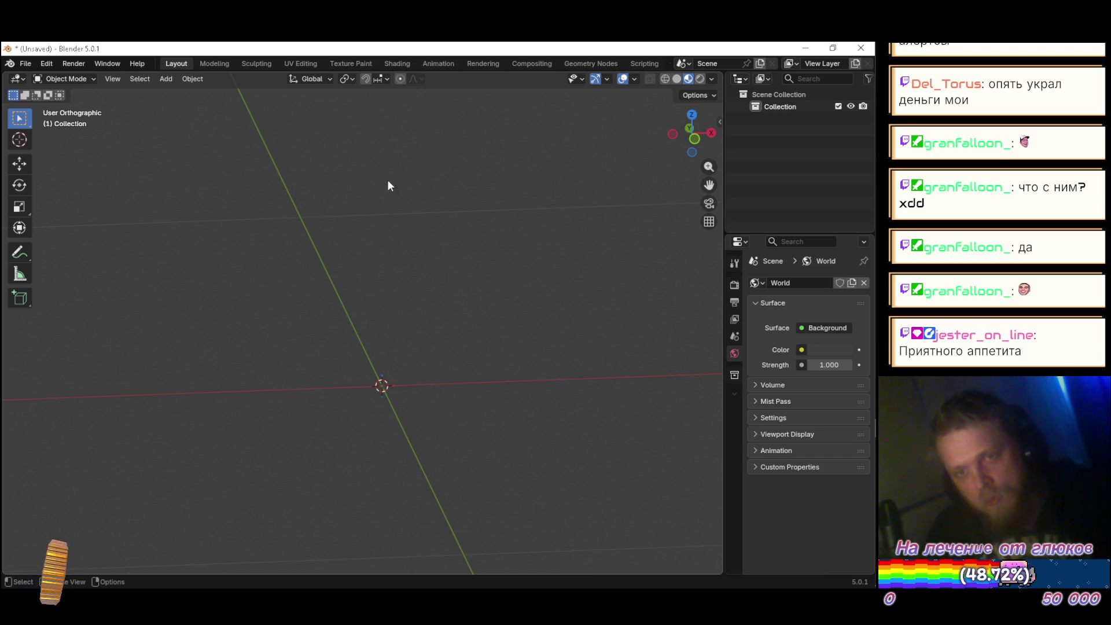
Step: Add a 1 m radius cylinder and set its depth to 0.1 m, forming a thin disc
click(164, 79)
mouse_move(202, 90)
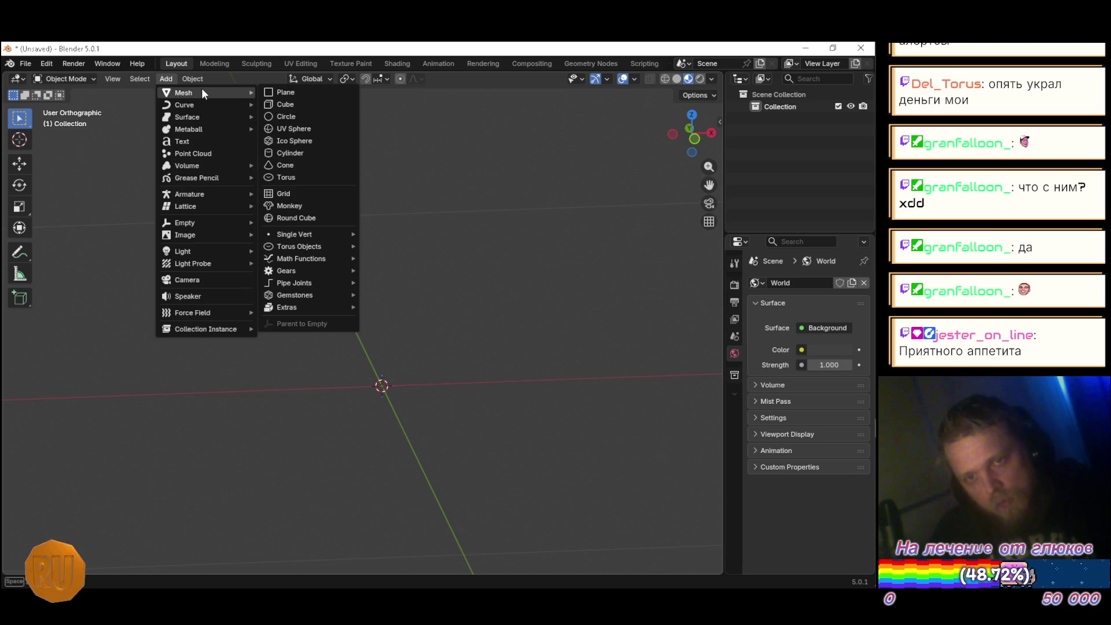
click(294, 151)
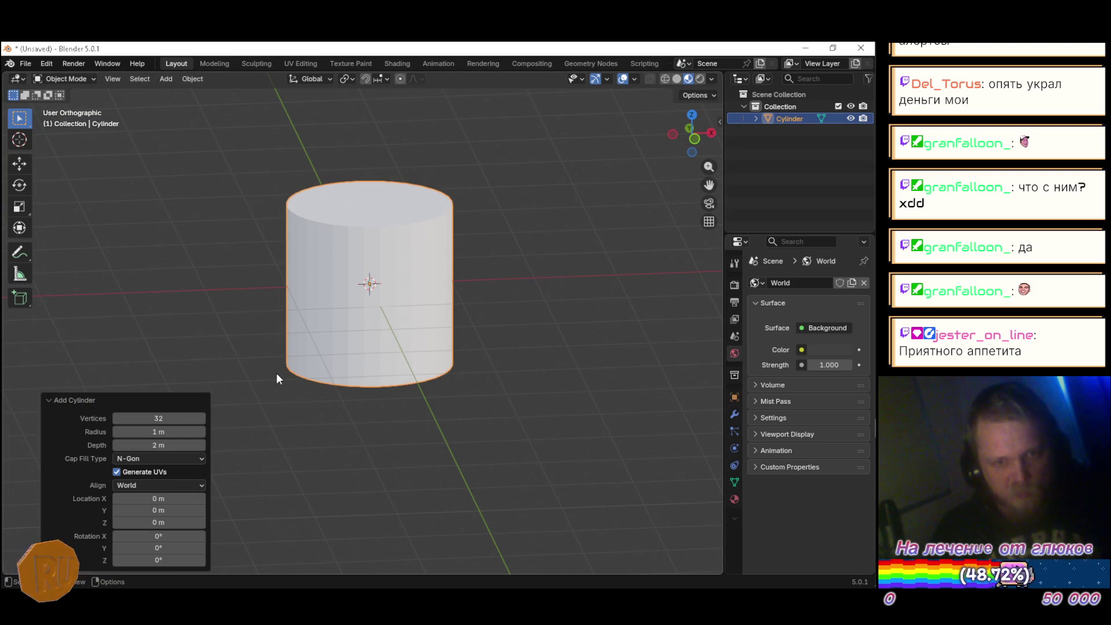
click(163, 445)
text(0.2)
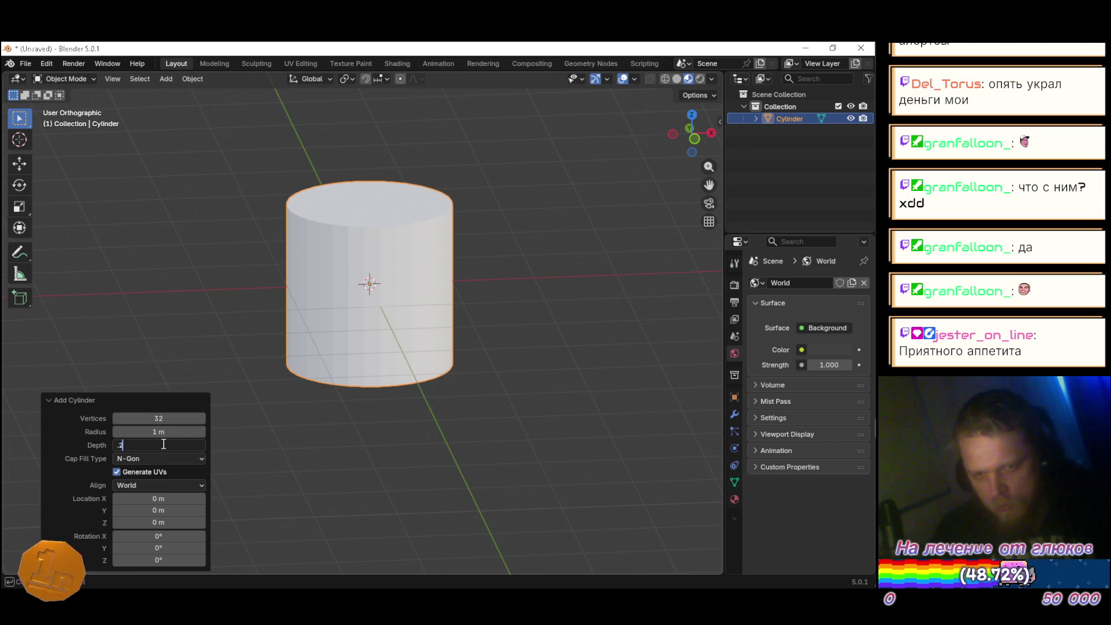
key(Return)
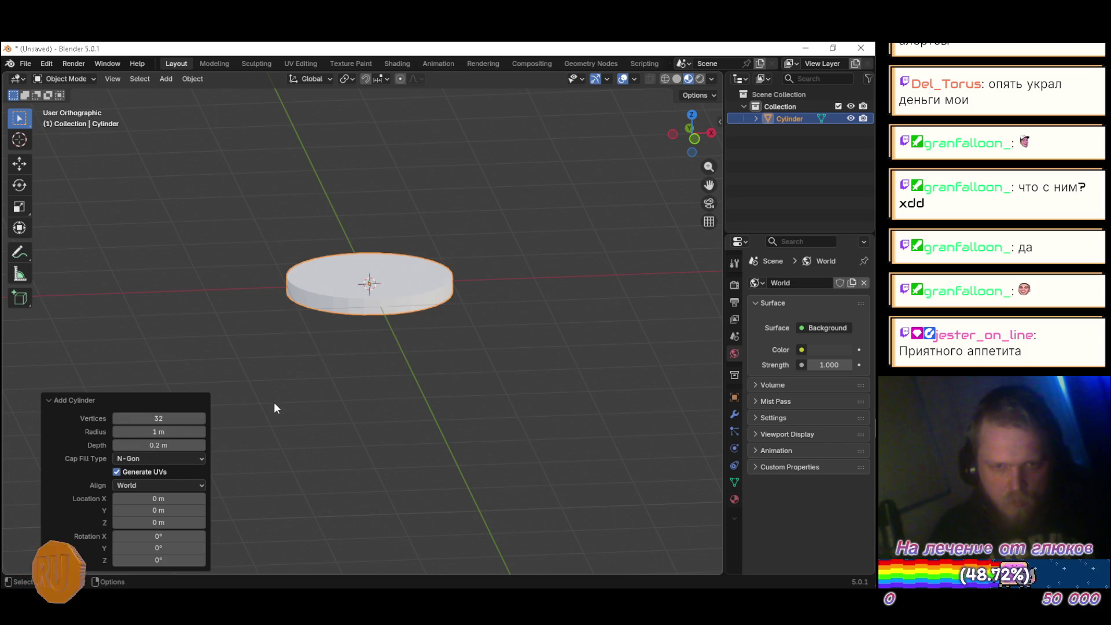
click(183, 447)
text(0.1)
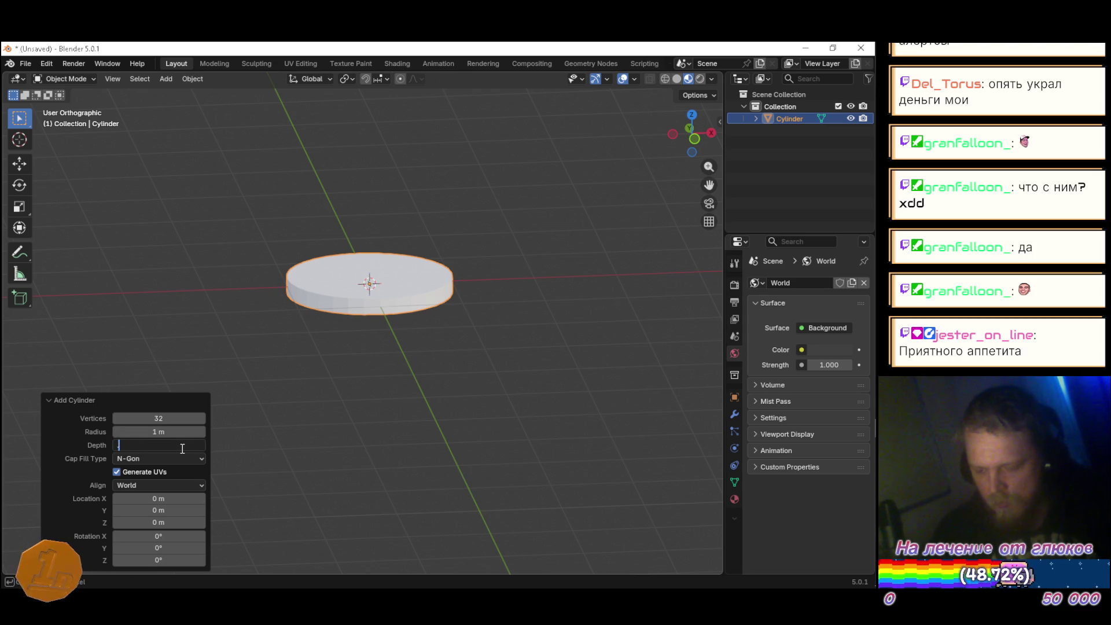
key(Return)
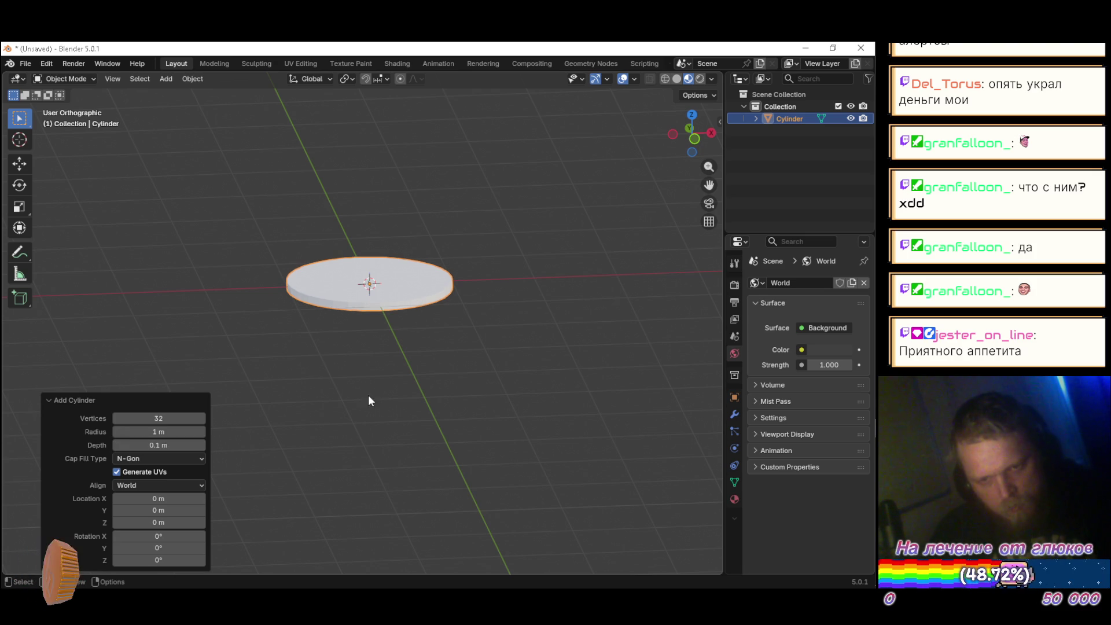
mouse_move(389, 408)
mouse_down()
mouse_move(456, 377)
mouse_move(435, 367)
mouse_move(369, 392)
mouse_move(397, 389)
mouse_move(393, 313)
mouse_up()
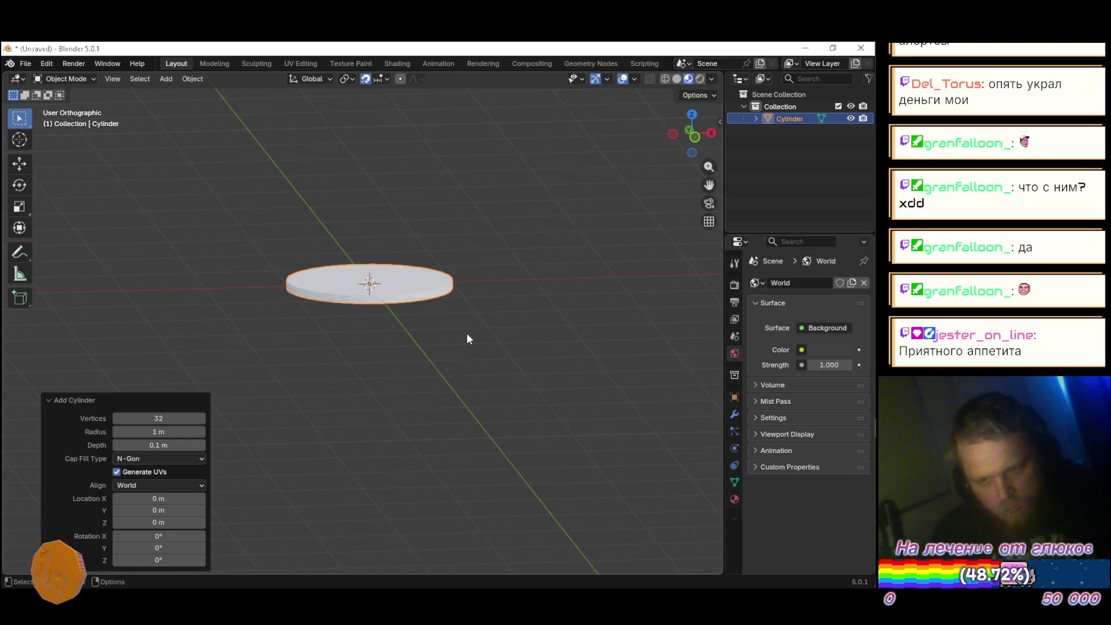
Step: Frame the disc in front view and raise it 0.05 m along Z onto the ground
key(KP_1)
key(KP_Decimal)
key(g)
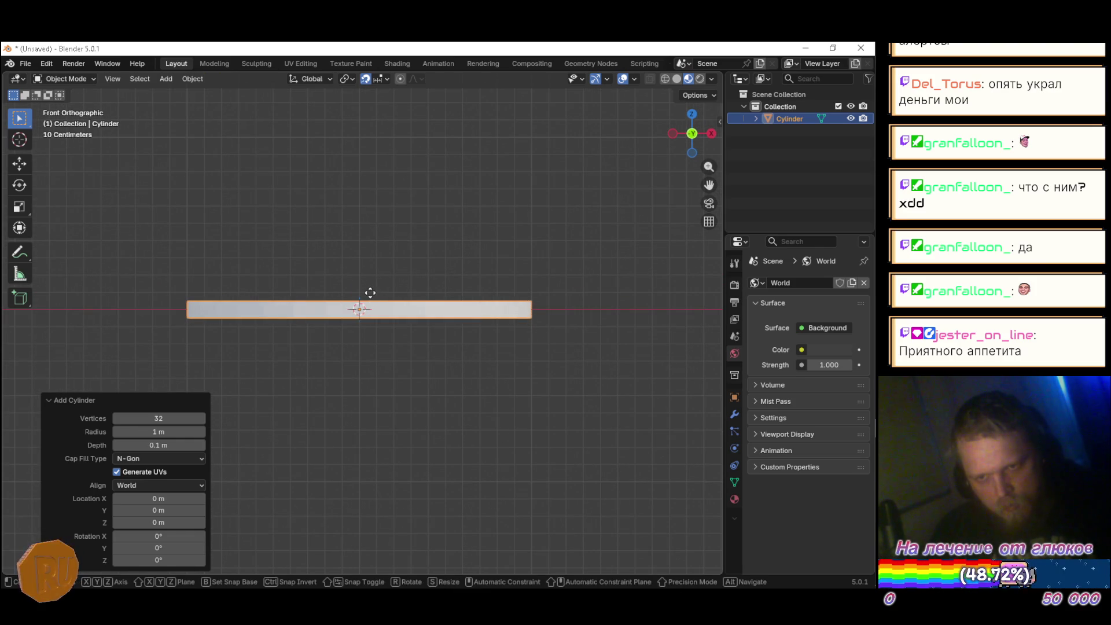
key(z)
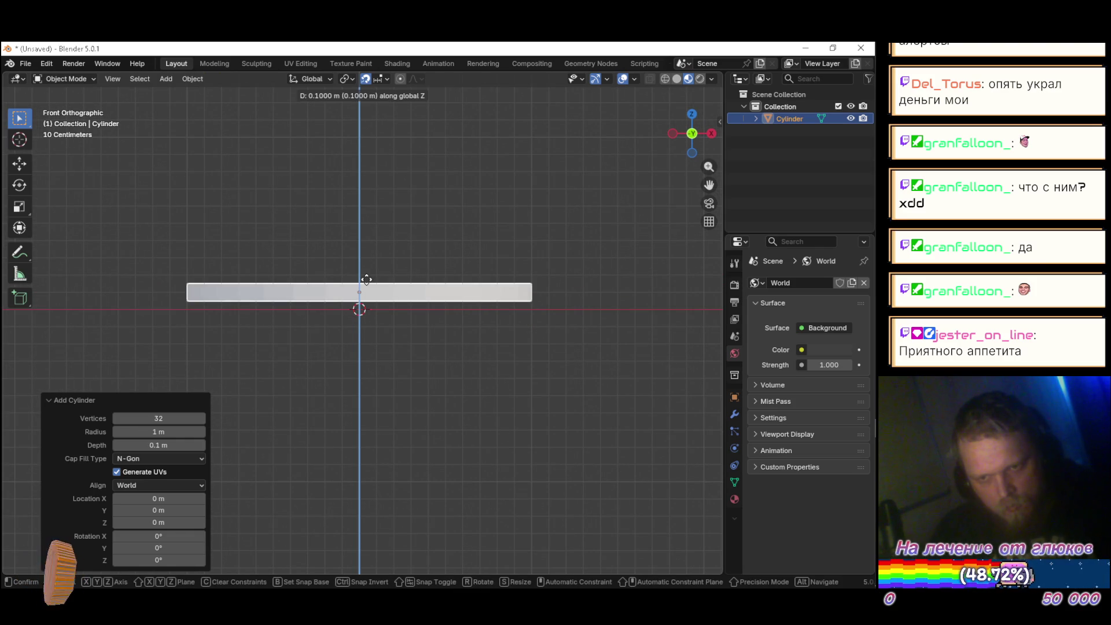
click(352, 304)
scroll(349, 306, up, 5)
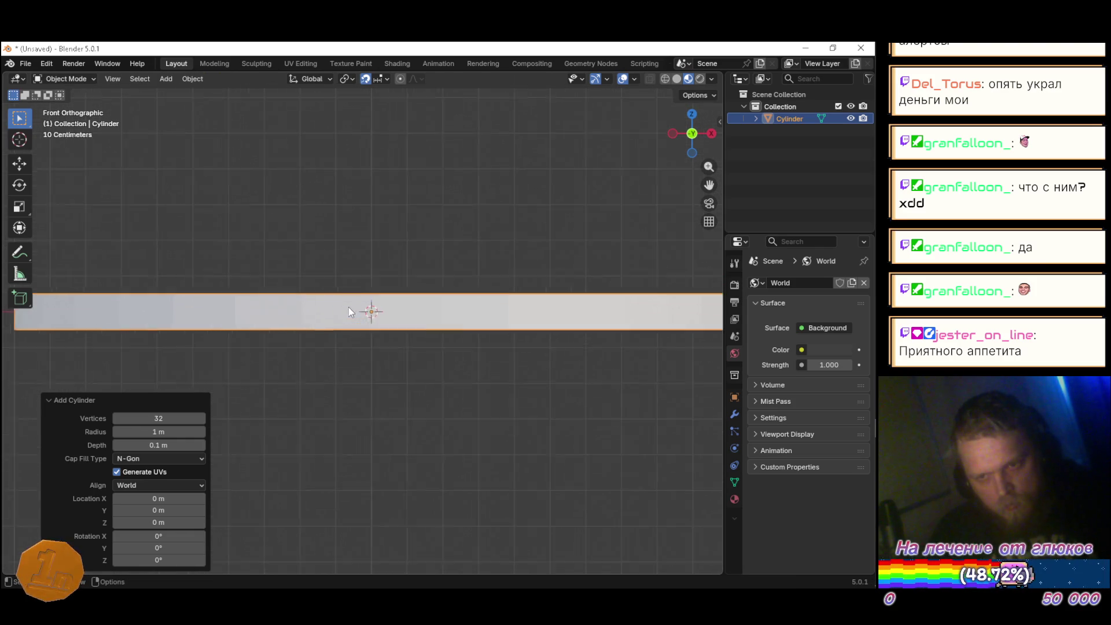
key(g)
key(z)
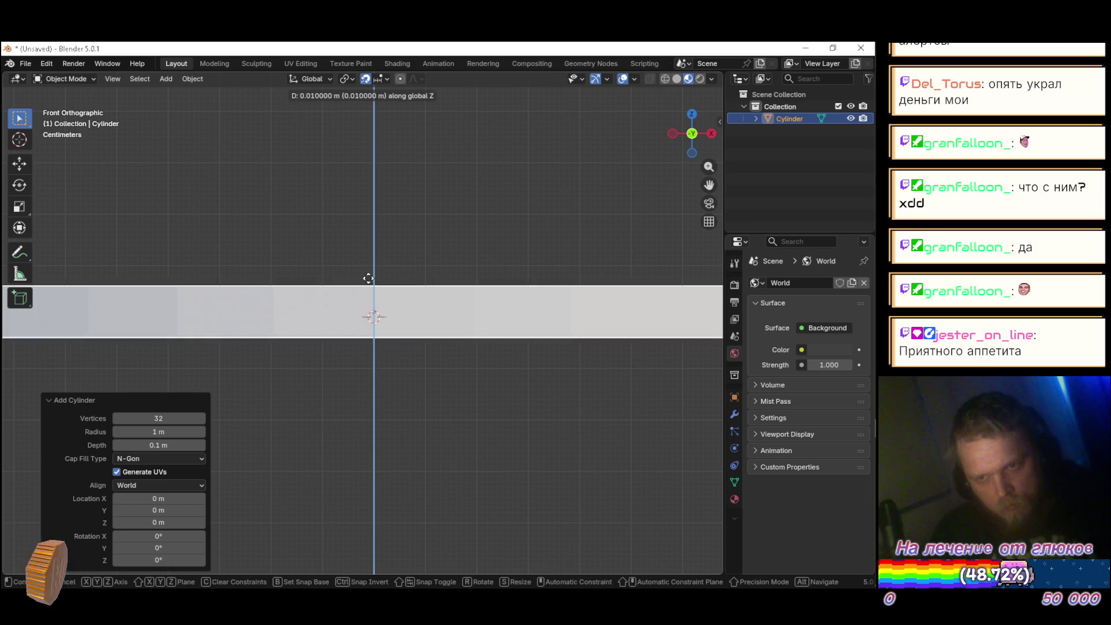
click(373, 265)
scroll(375, 272, down, 6)
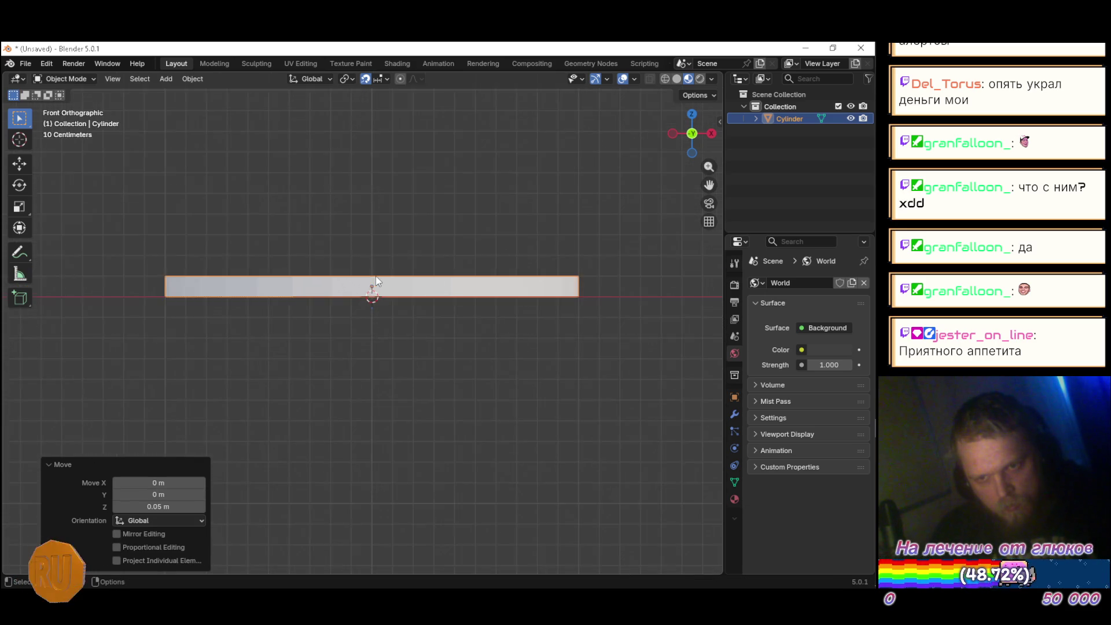
scroll(367, 269, up, 2)
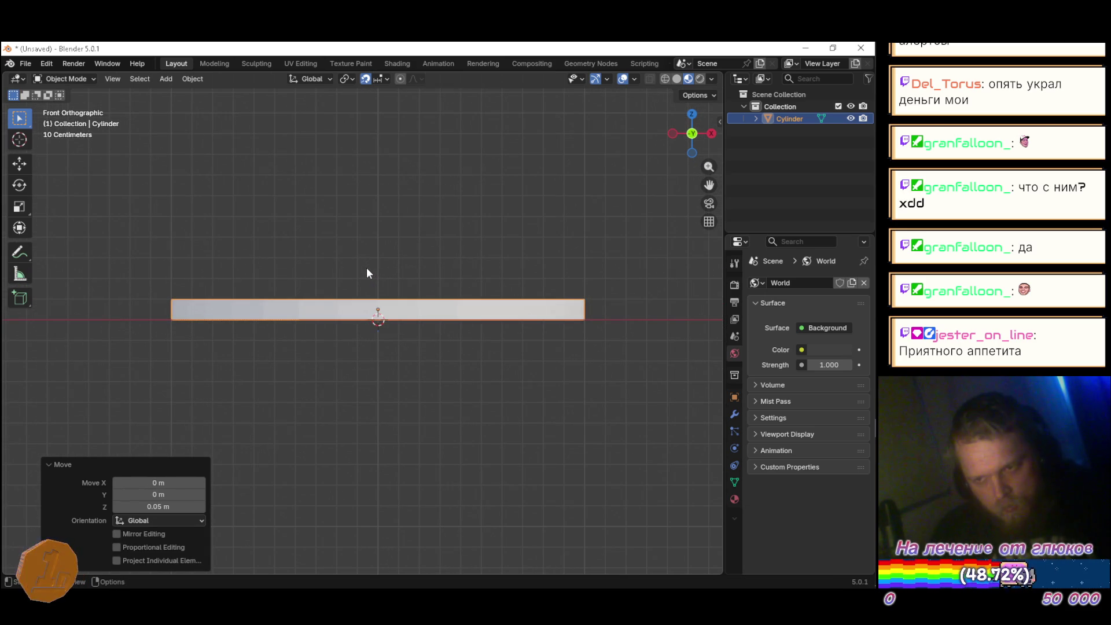
Step: Switch to the browser's Sketchfab 'Pinball' reference model page
key(alt+Tab)
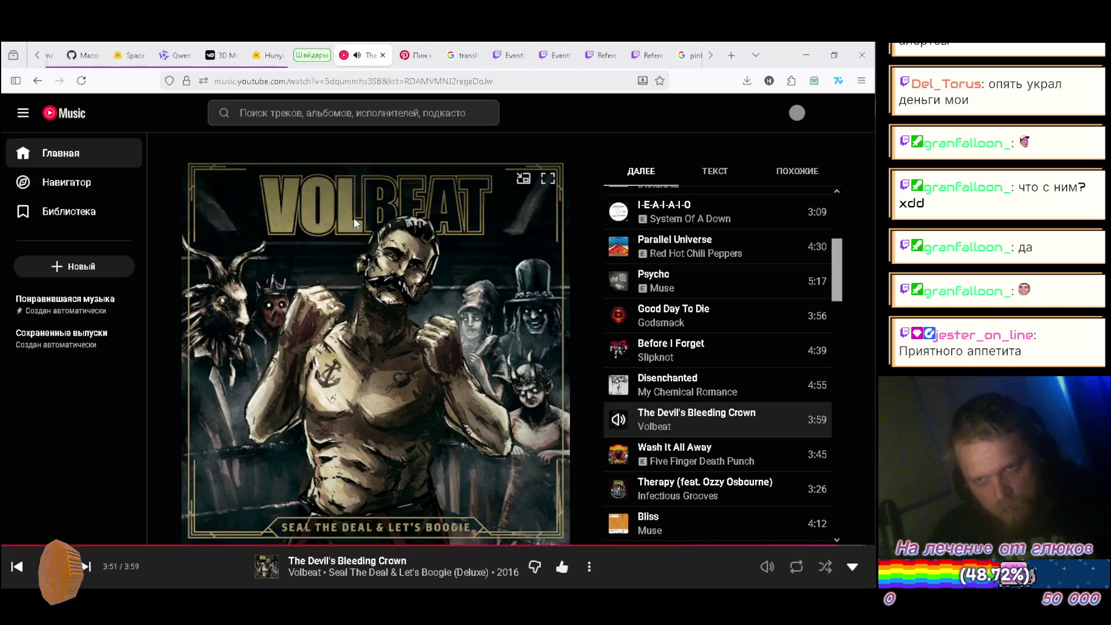
click(41, 59)
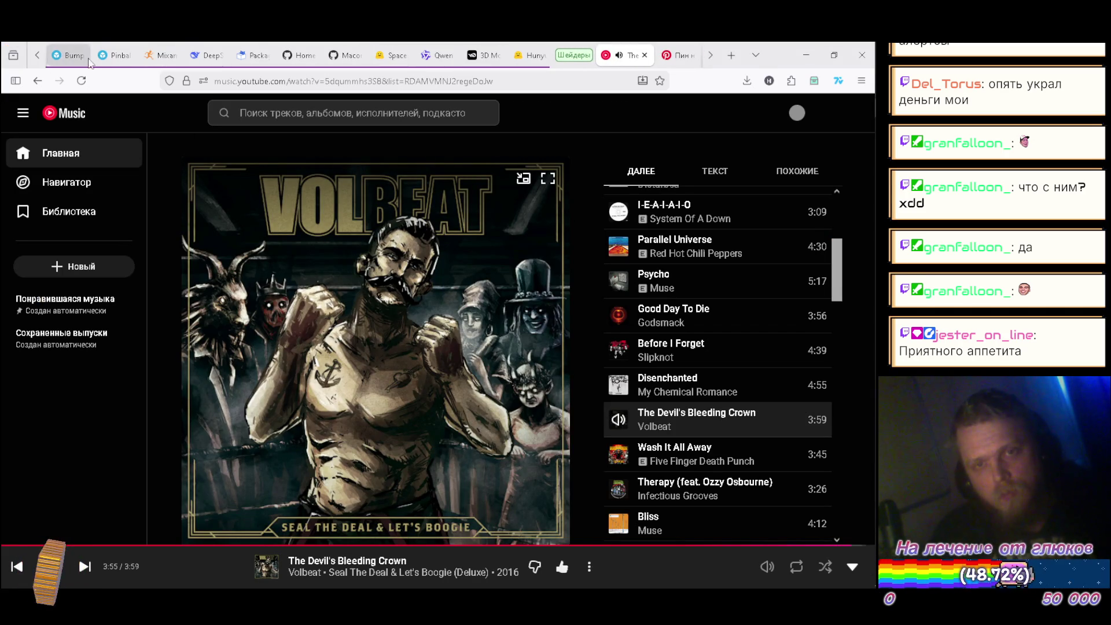
click(111, 55)
mouse_move(122, 111)
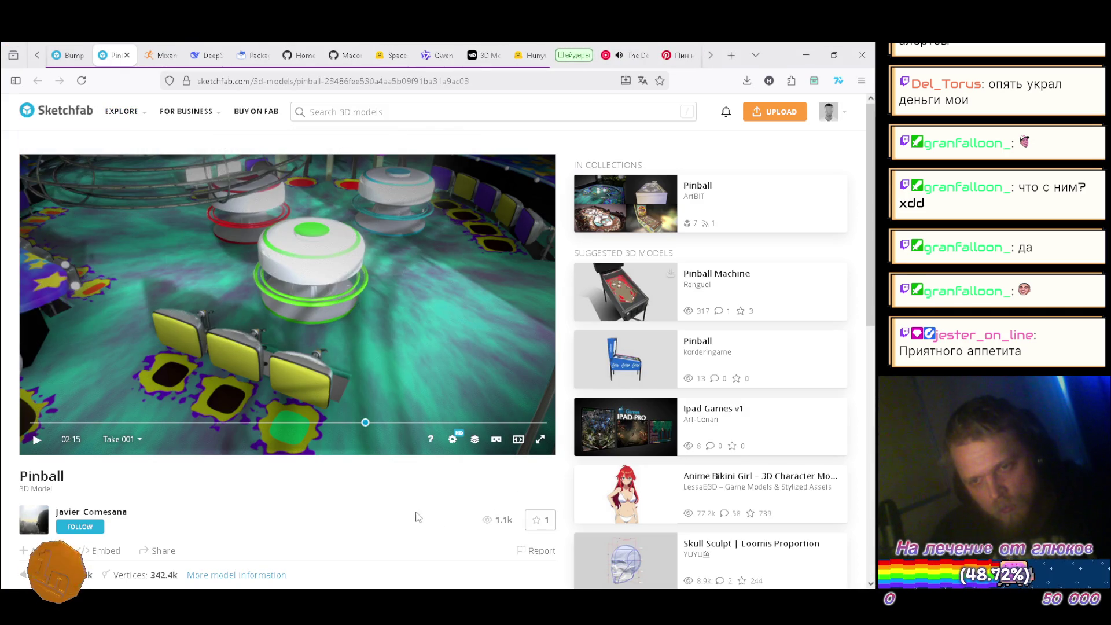
Step: Orbit the Sketchfab Pinball model to a close-up of a white bumper, then return to Blender
mouse_move(353, 300)
mouse_down()
mouse_move(258, 291)
mouse_move(263, 327)
mouse_move(263, 310)
mouse_move(289, 340)
mouse_move(316, 327)
mouse_move(199, 255)
mouse_move(322, 303)
mouse_move(412, 316)
mouse_move(402, 318)
mouse_move(399, 301)
mouse_move(428, 258)
mouse_move(423, 304)
mouse_move(461, 280)
mouse_move(354, 280)
mouse_move(477, 279)
mouse_move(434, 273)
mouse_up()
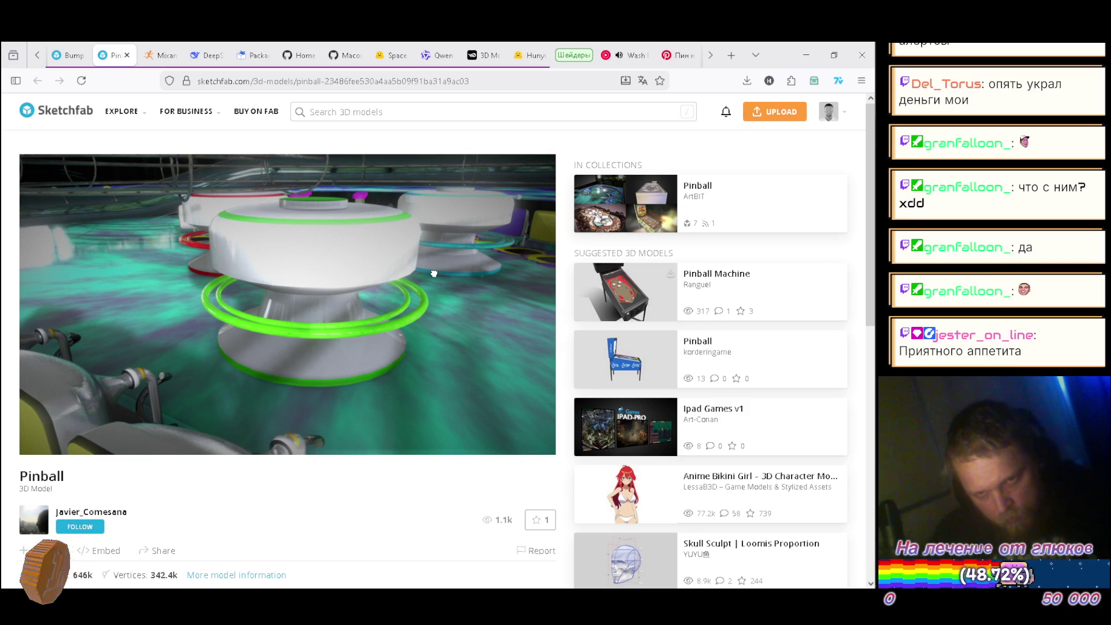
mouse_move(433, 271)
key(alt+Tab)
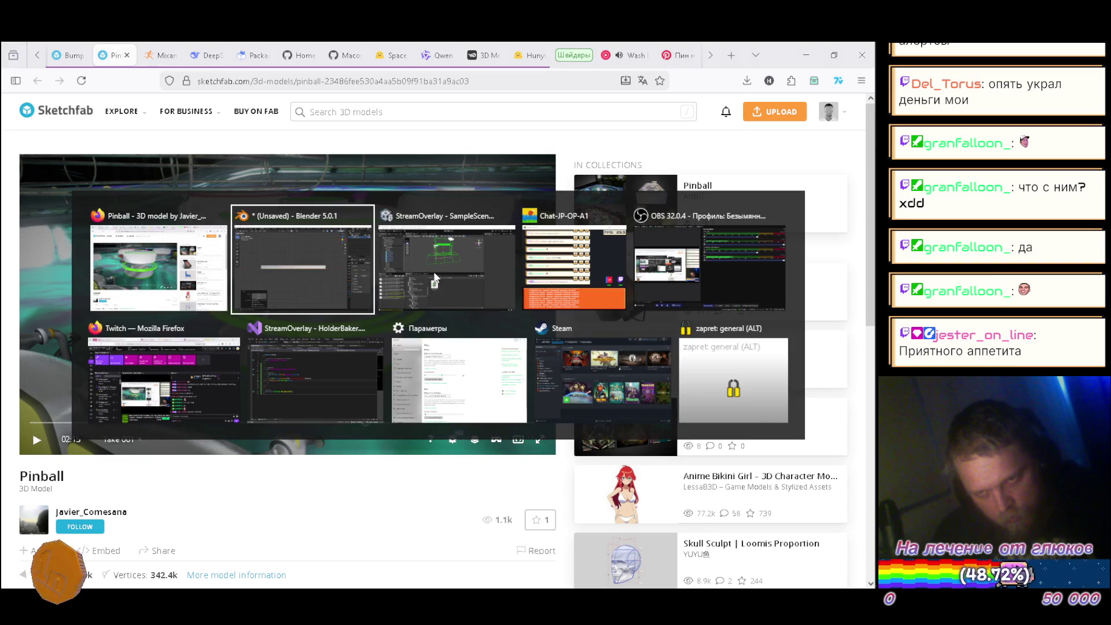
Step: Delete the disc's bottom face in face select mode
drag(422, 347, 439, 464)
drag(516, 411, 505, 305)
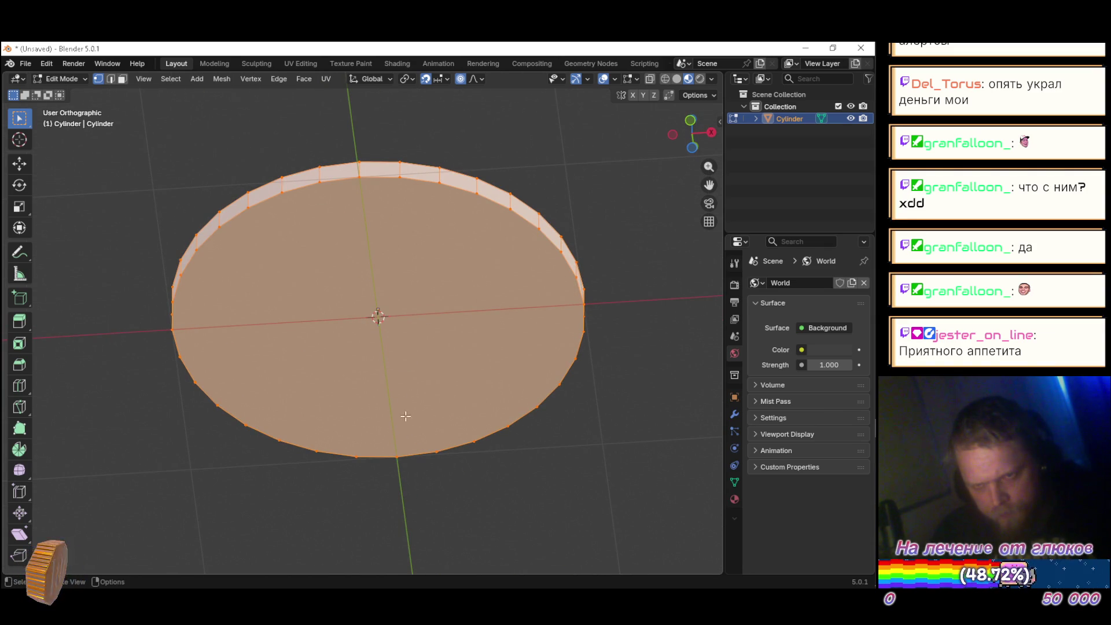
key(3)
click(567, 540)
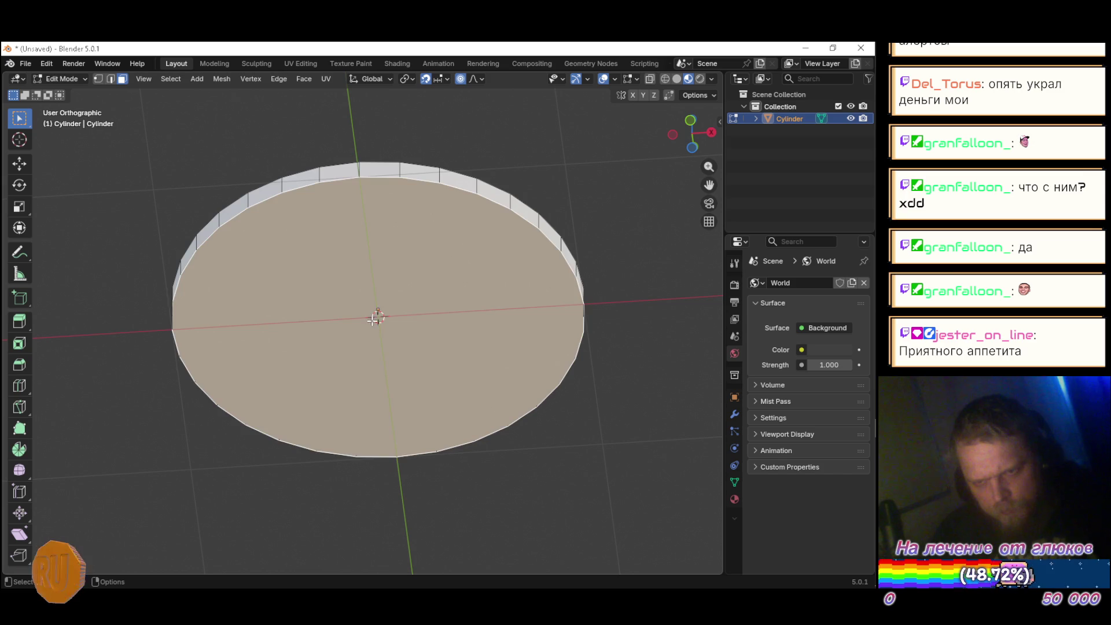
key(x)
click(391, 349)
Step: Inset the disc's top face by 0.07804 m, leaving a narrow outer rim ring
drag(433, 318, 427, 504)
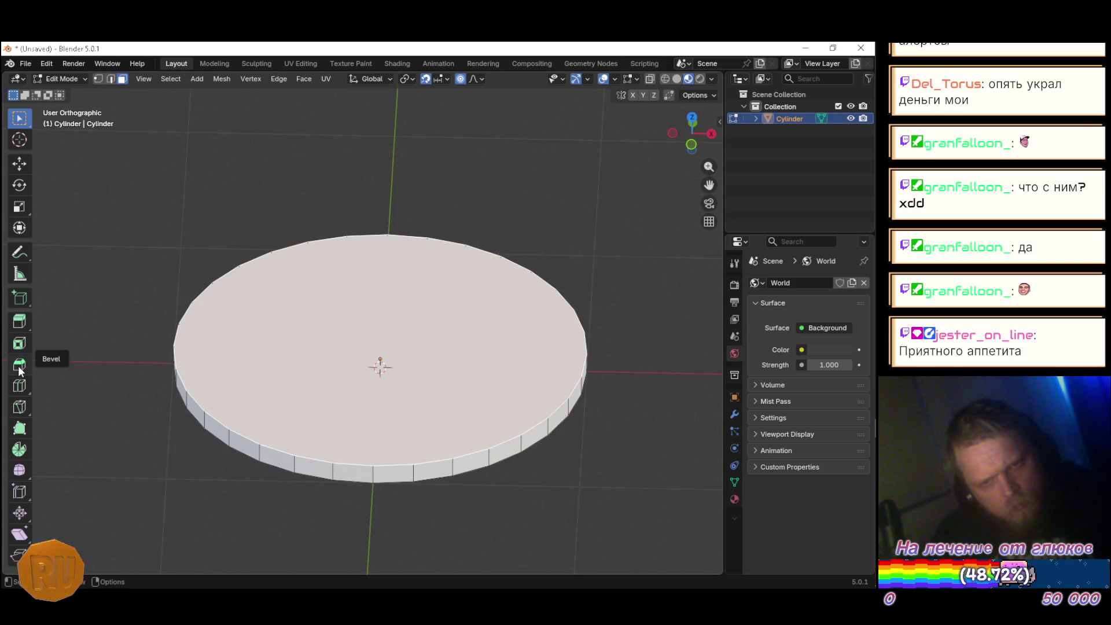
click(21, 343)
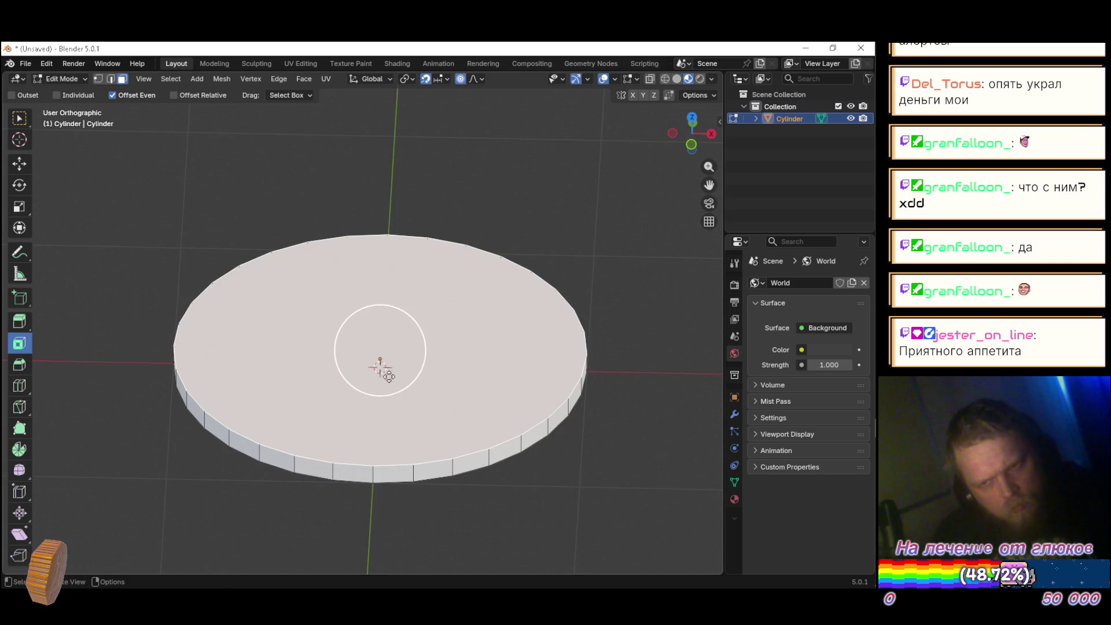
drag(381, 369, 422, 374)
mouse_move(394, 339)
mouse_down()
mouse_move(369, 345)
mouse_move(382, 362)
mouse_move(367, 365)
mouse_move(384, 360)
mouse_move(379, 348)
mouse_move(410, 354)
mouse_up()
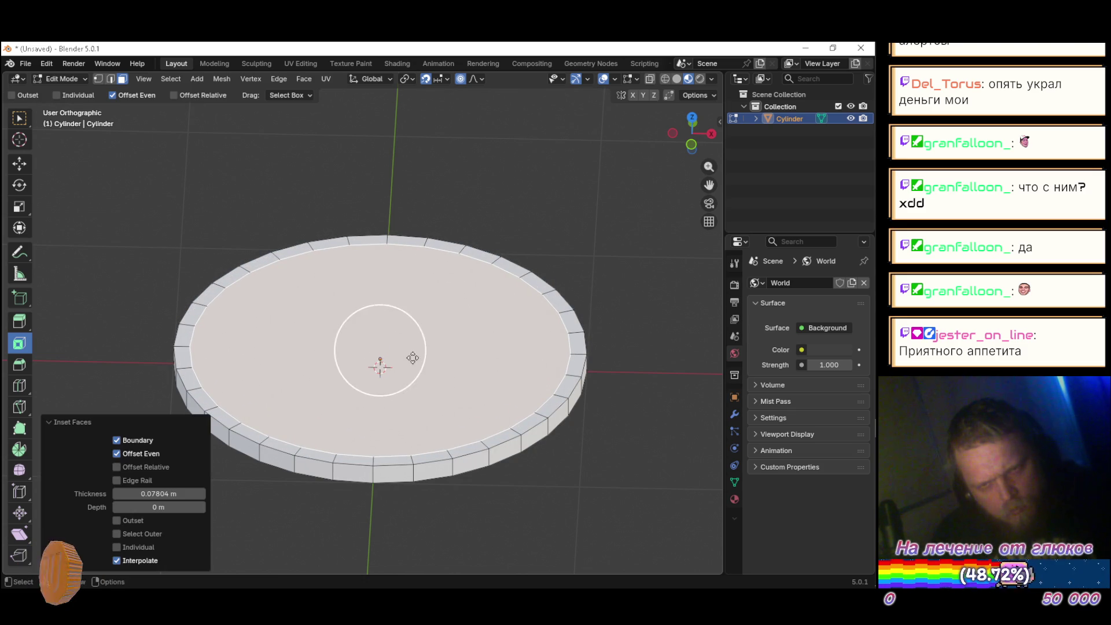
Step: In Front view, raise the inner top faces vertically with proportional falloff
drag(572, 392, 601, 366)
key(KP_1)
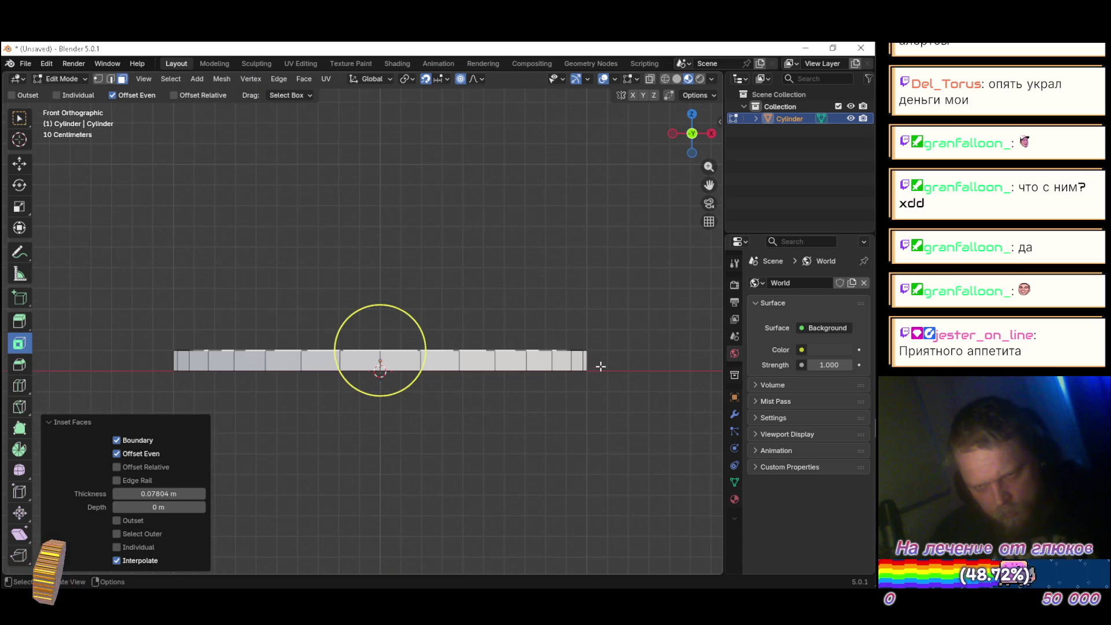
key(g)
key(z)
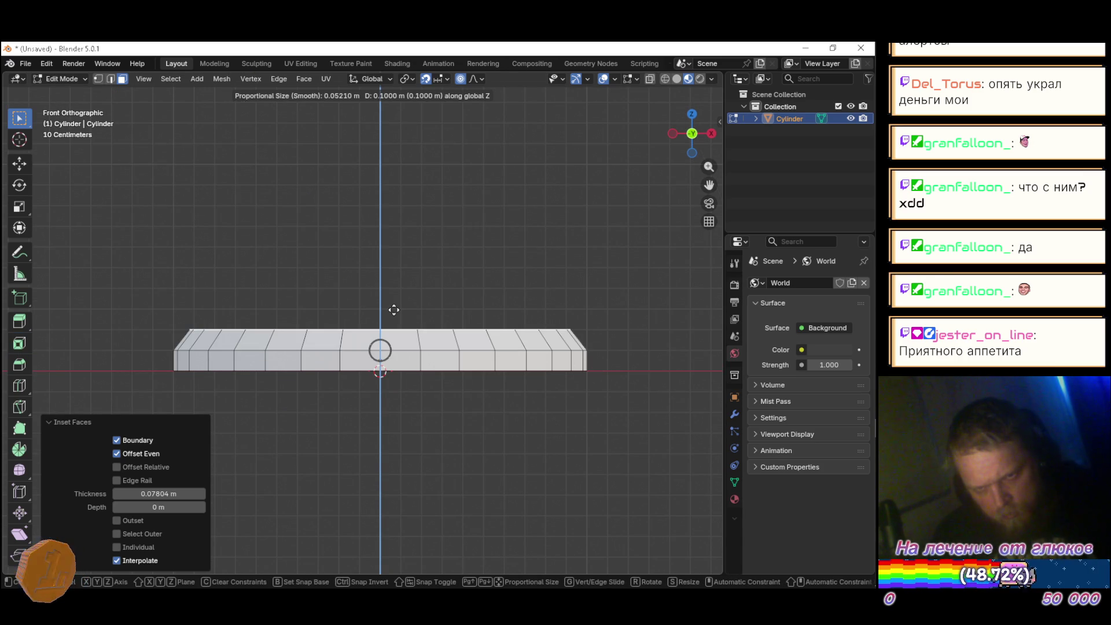
click(398, 301)
key(alt+Tab)
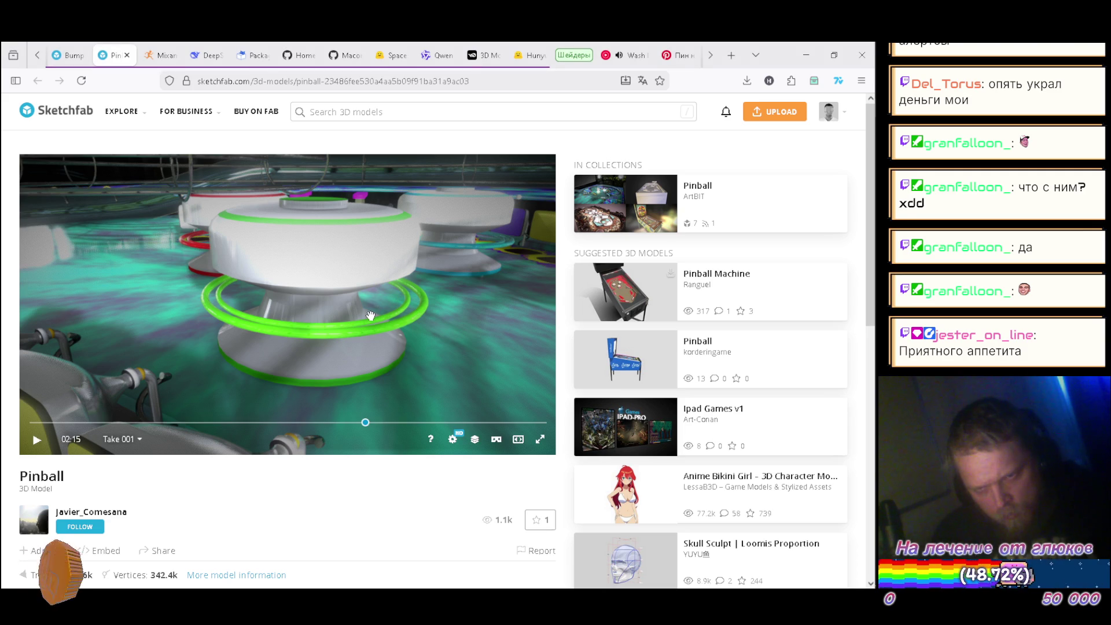
key(alt+Tab)
Step: Raise the top faces 0.1 m along Z and scale them to 0.326
key(g)
key(z)
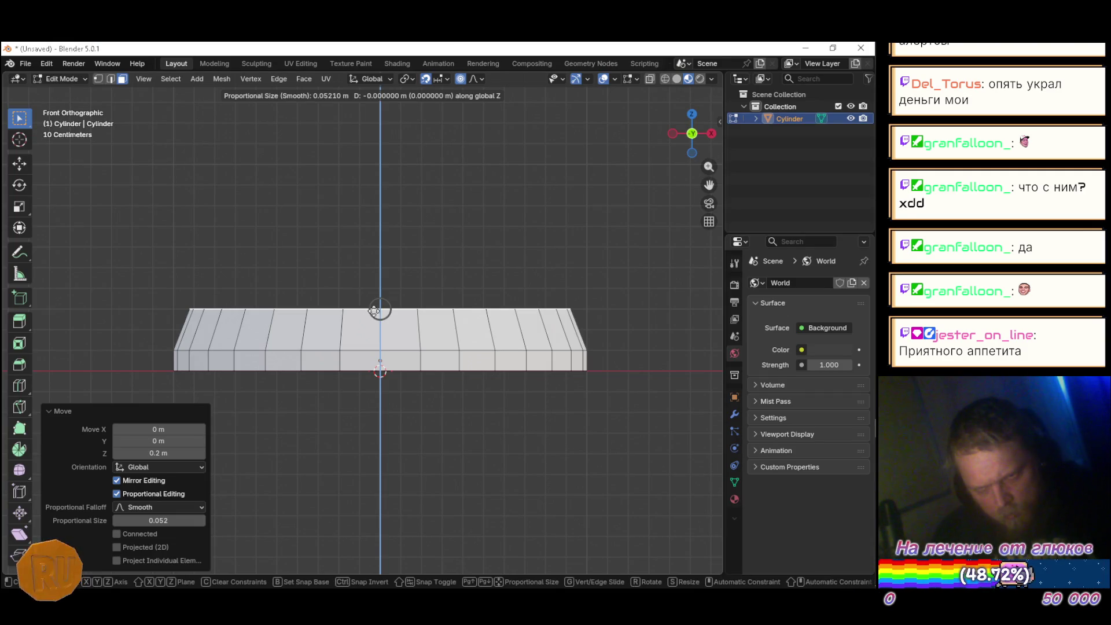
click(380, 297)
key(s)
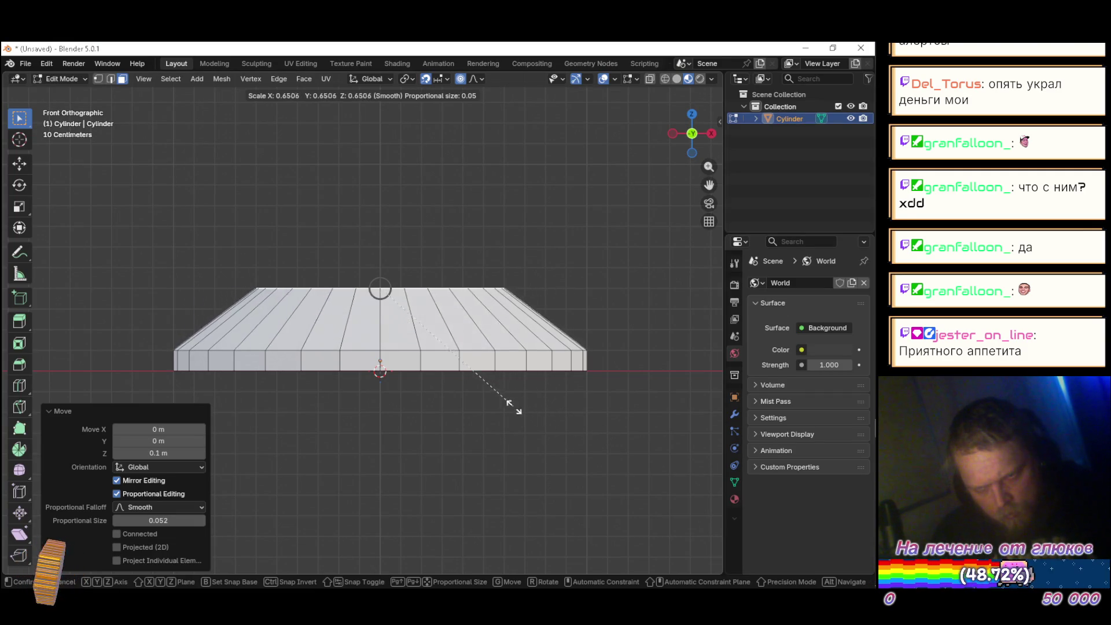
click(403, 375)
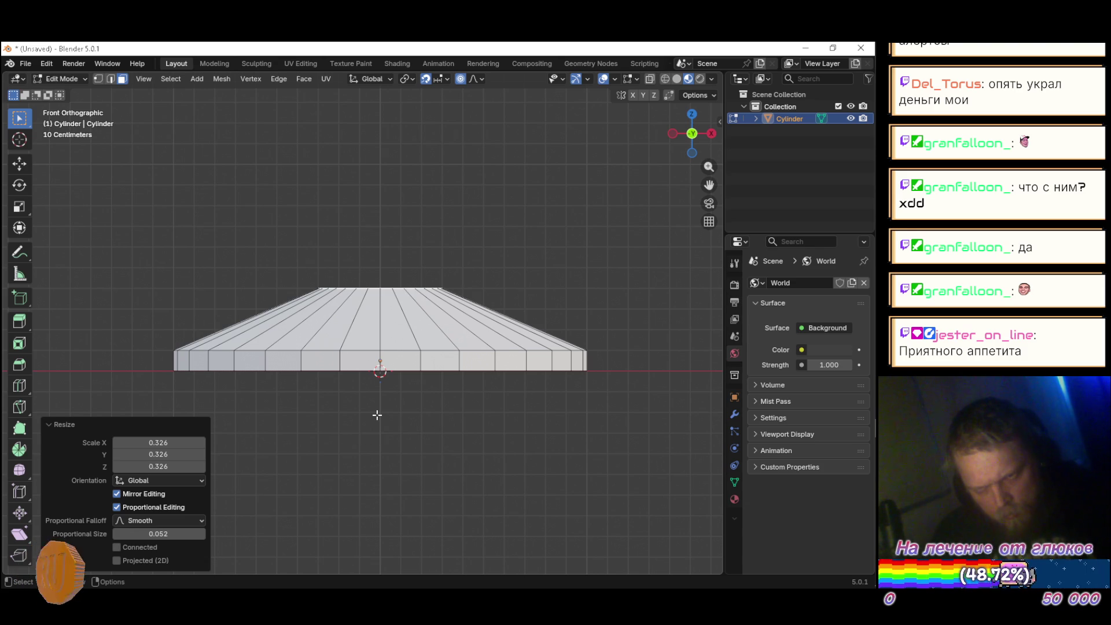
key(alt+Tab)
key(alt+Tab)
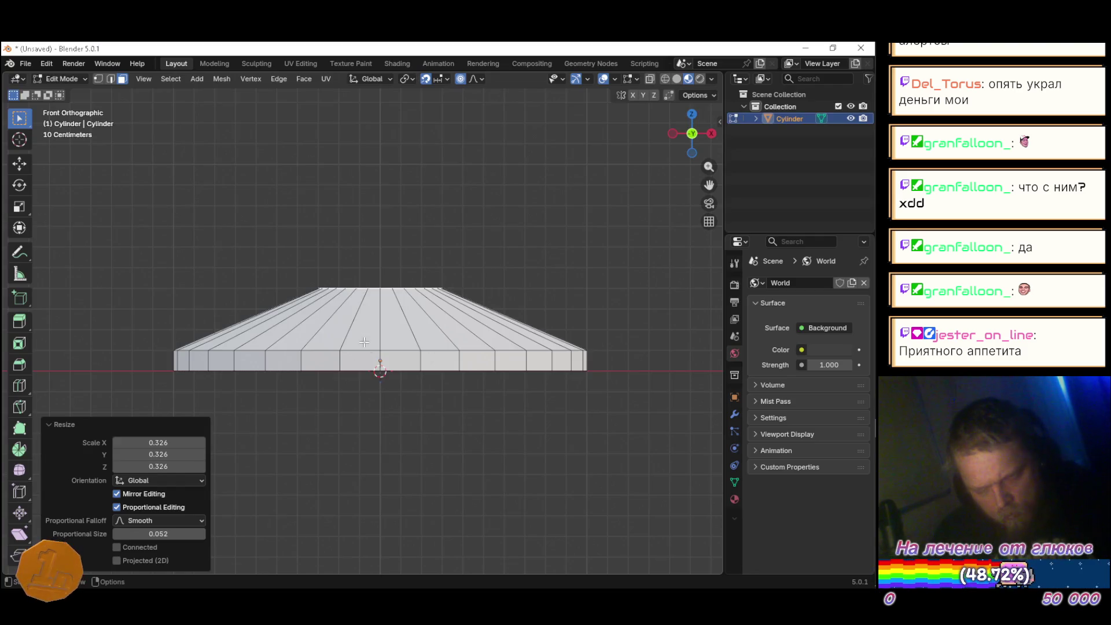
Step: Set the top face's Resize scale to 0.5 on X, Y and Z
click(165, 443)
text(.5)
key(Tab)
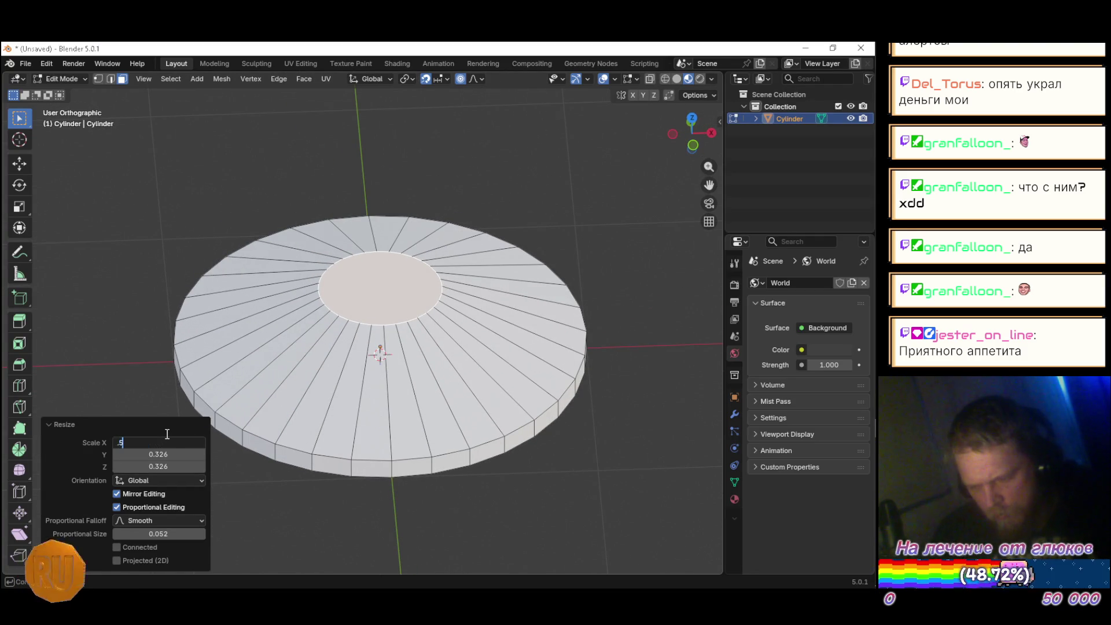
text(.5)
key(Tab)
text(.5)
key(Return)
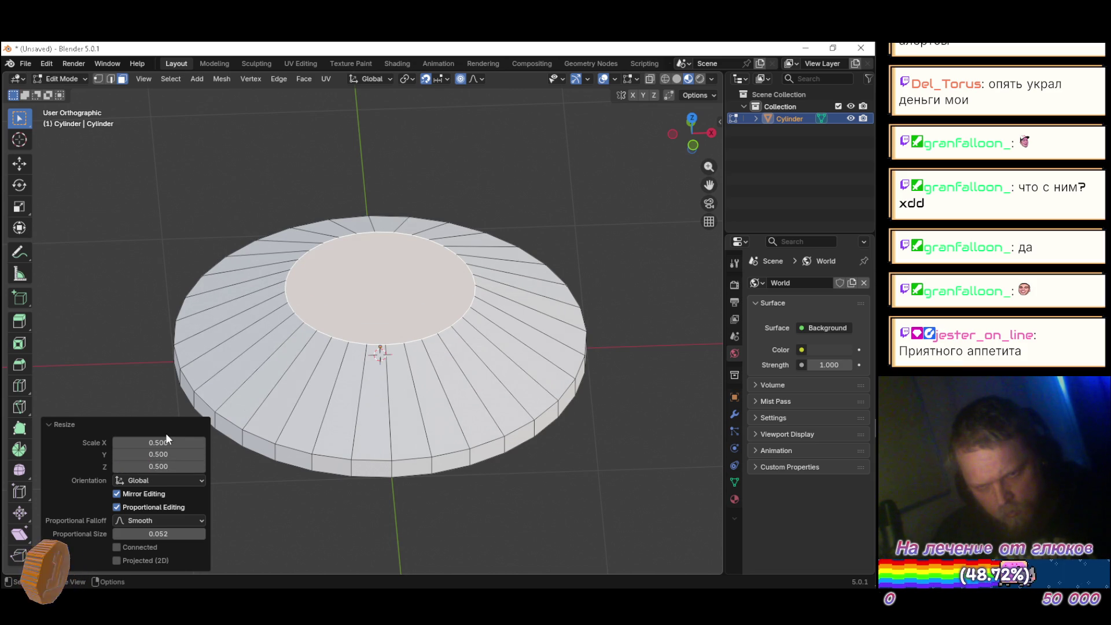
Step: Compare the flared base with the Sketchfab reference from low side angles, then view it in Front view
drag(416, 381, 495, 388)
key(alt+Tab)
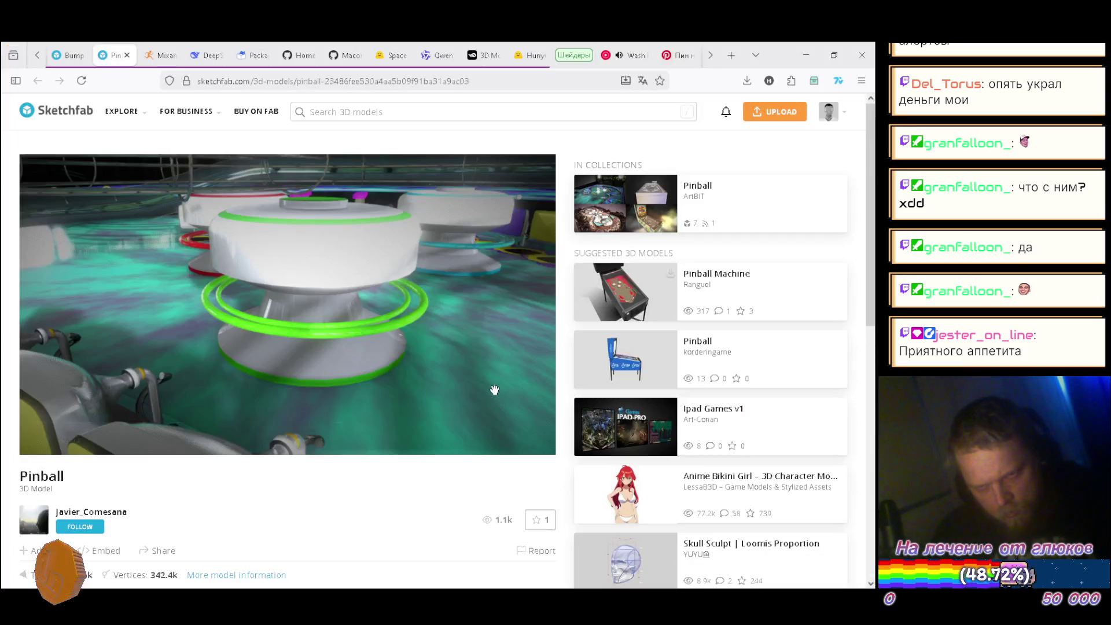
key(alt+Tab)
mouse_move(487, 441)
mouse_down()
mouse_move(414, 391)
mouse_move(428, 440)
mouse_move(441, 411)
mouse_up()
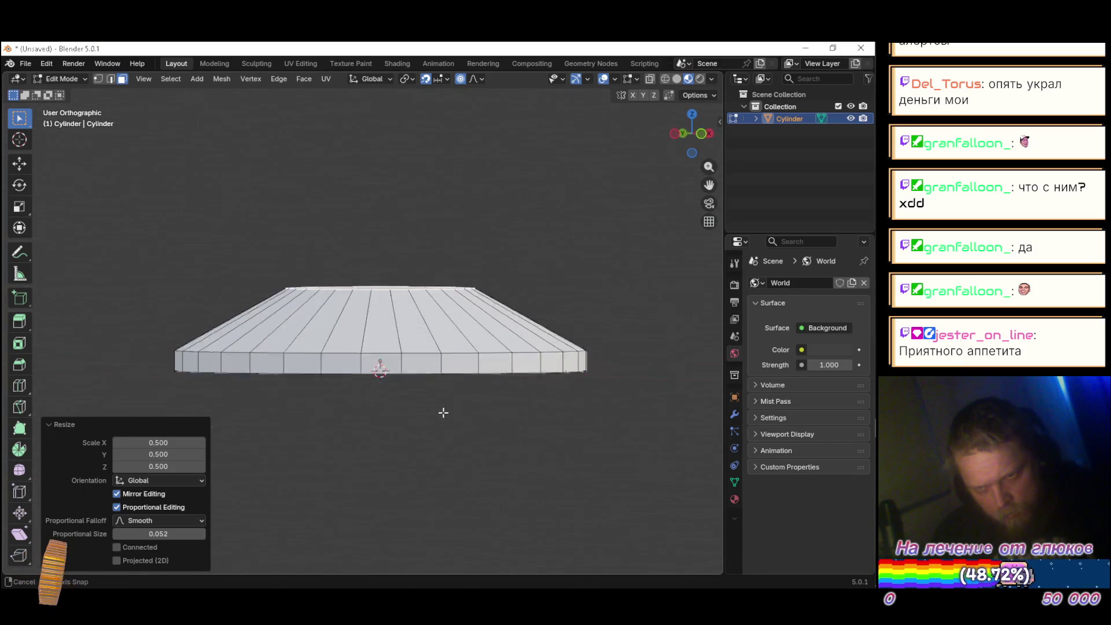
key(alt+Tab)
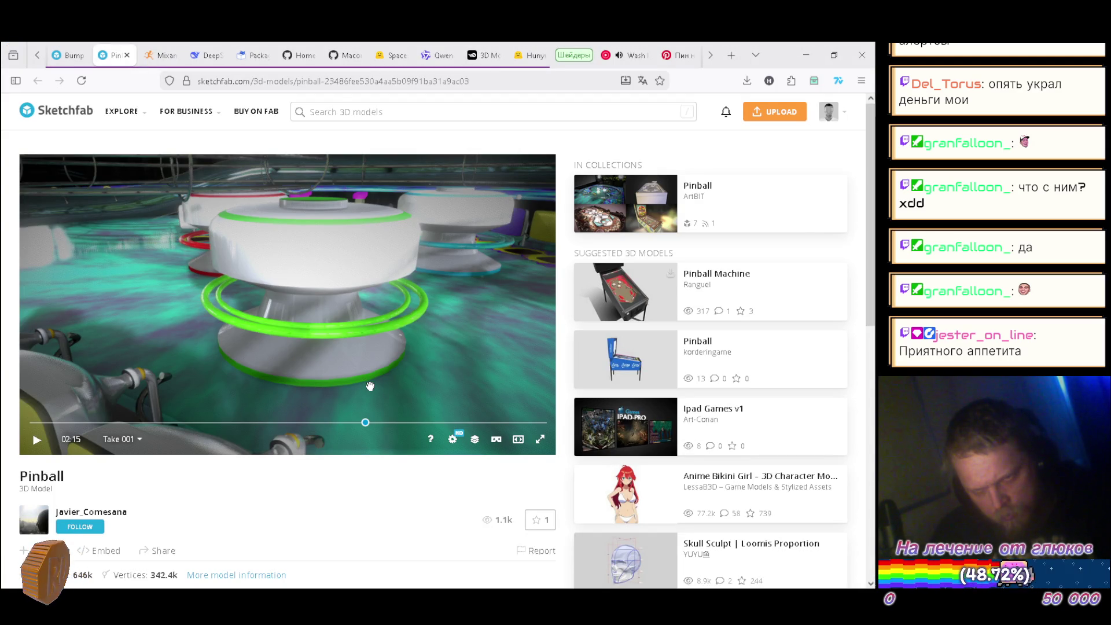
key(alt+Tab)
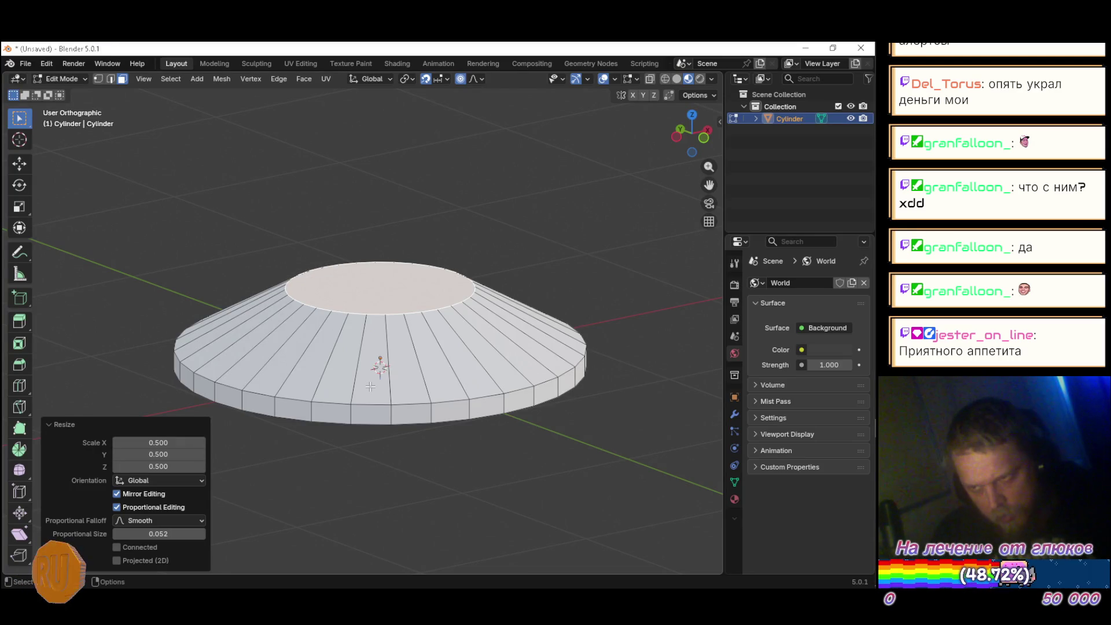
key(KP_1)
scroll(370, 386, up, 5)
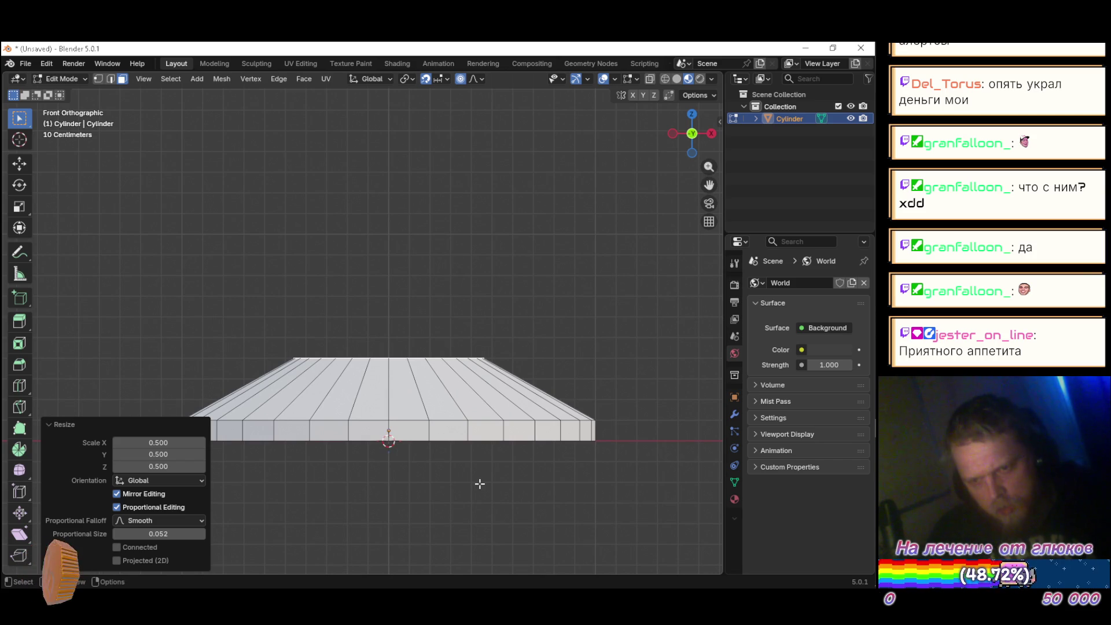
key(e)
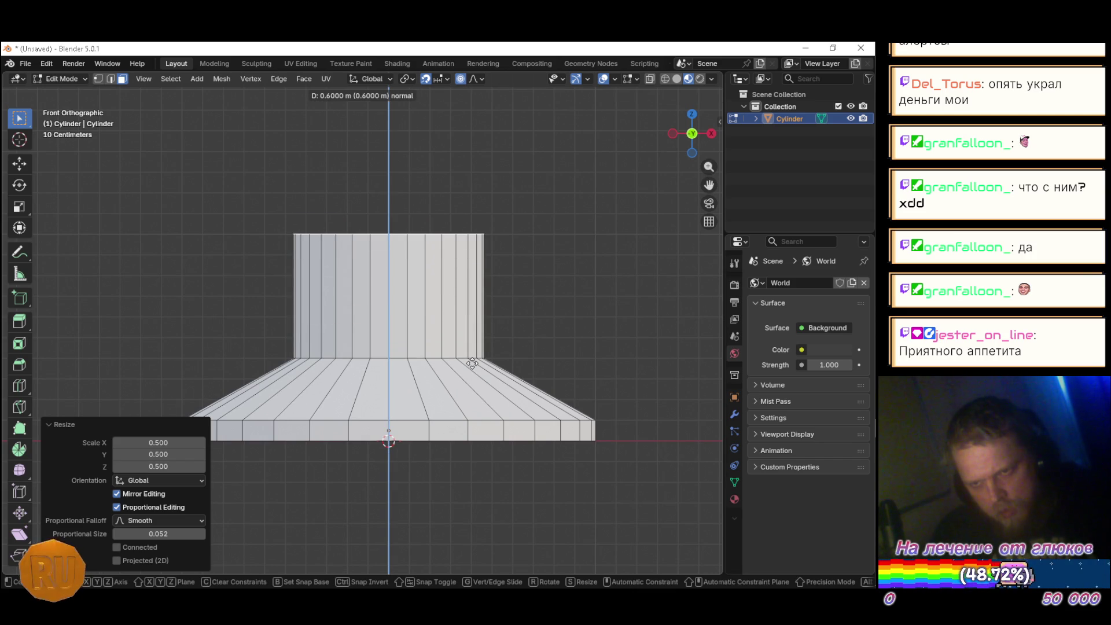
Step: Extrude the top face 0.6 m upward into a column and narrow its top
click(472, 363)
key(s)
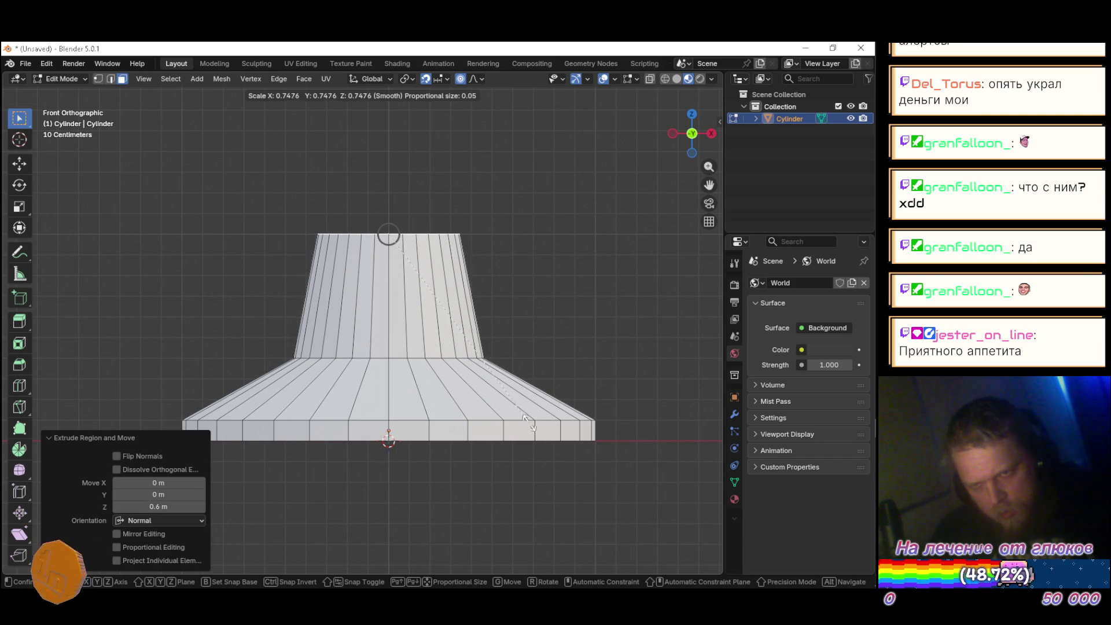
click(507, 408)
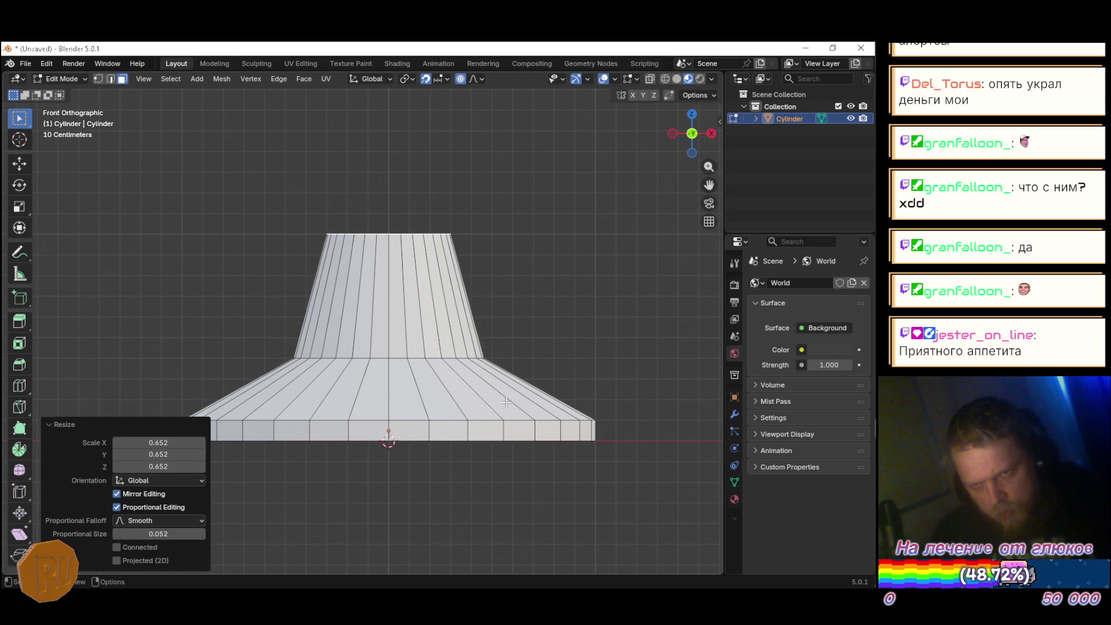
key(alt+Tab)
key(alt+Tab)
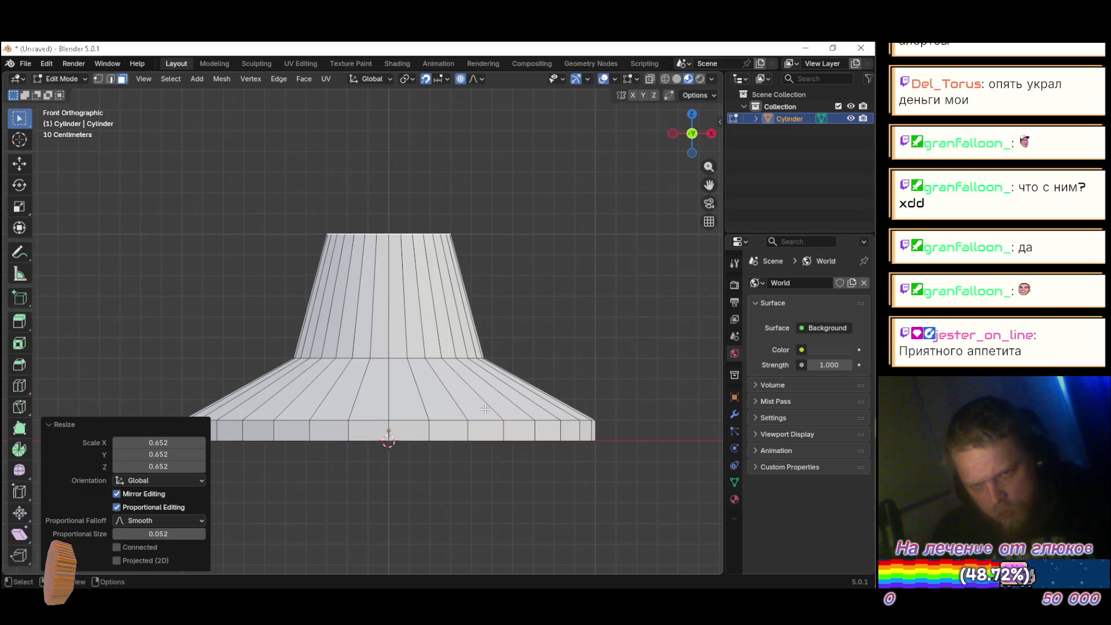
Step: Try a 0.7 Resize scale for the column top
click(152, 442)
text(0.7)
key(Tab)
key(Tab)
text(.7)
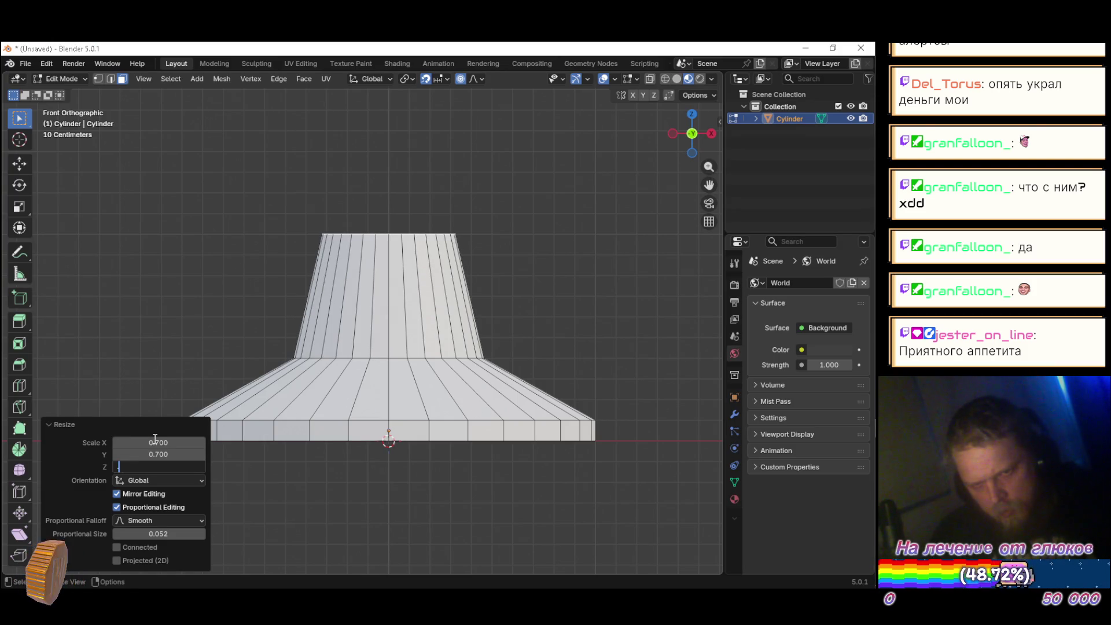
key(Return)
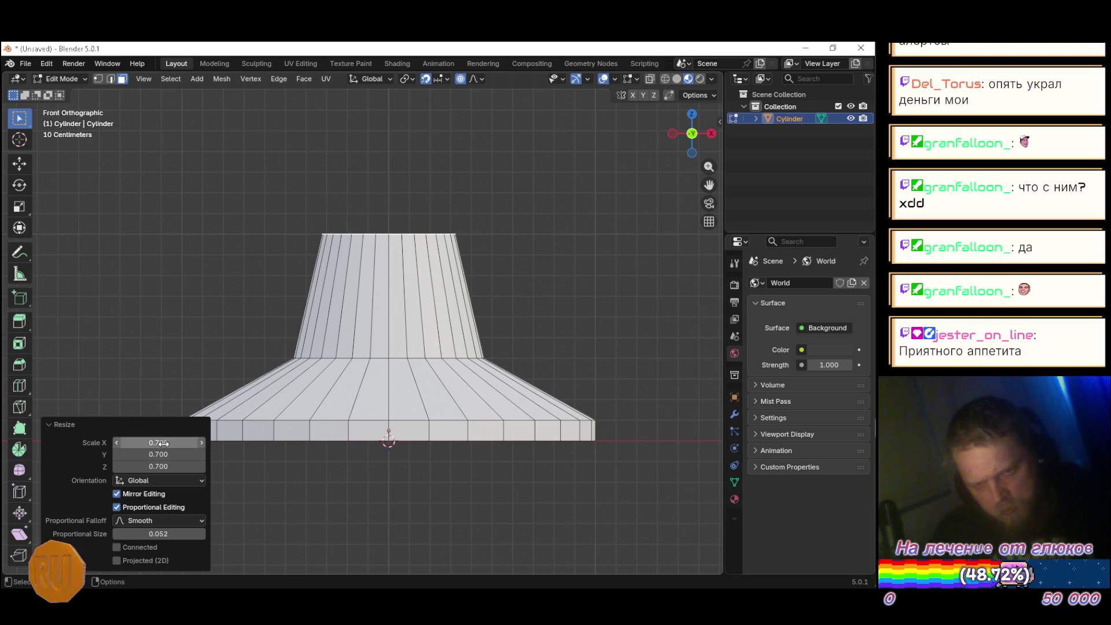
Step: Change the column top's Resize scale to 0.8 on X, Y and Z, checking against the reference
click(161, 442)
text(.8)
key(Tab)
text(.8)
key(Tab)
text(.8)
key(Return)
key(alt+Tab)
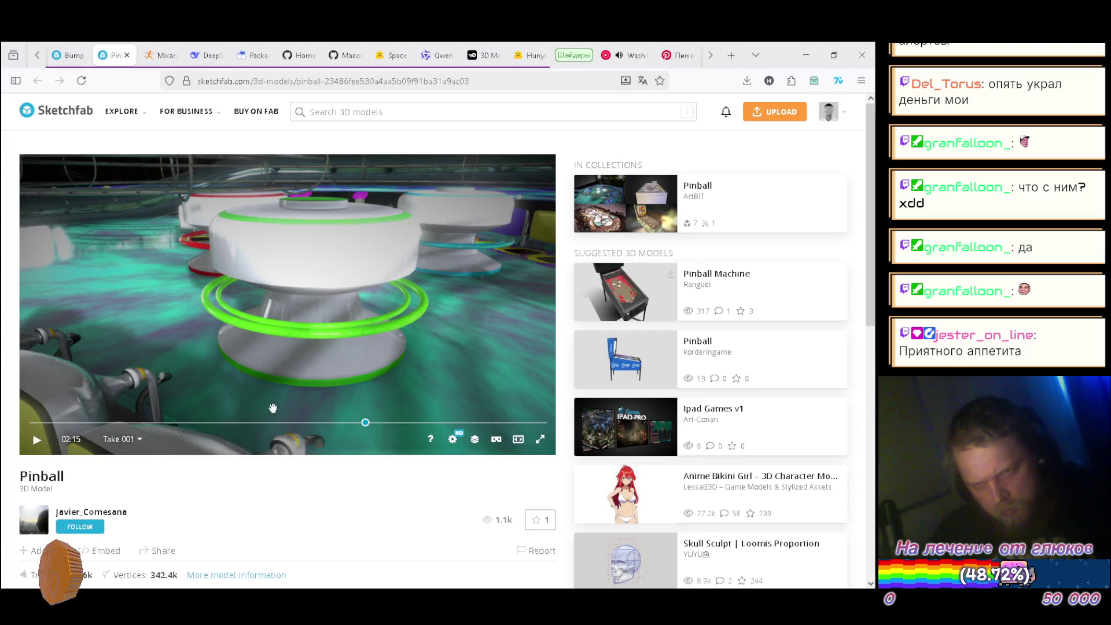
key(alt+Tab)
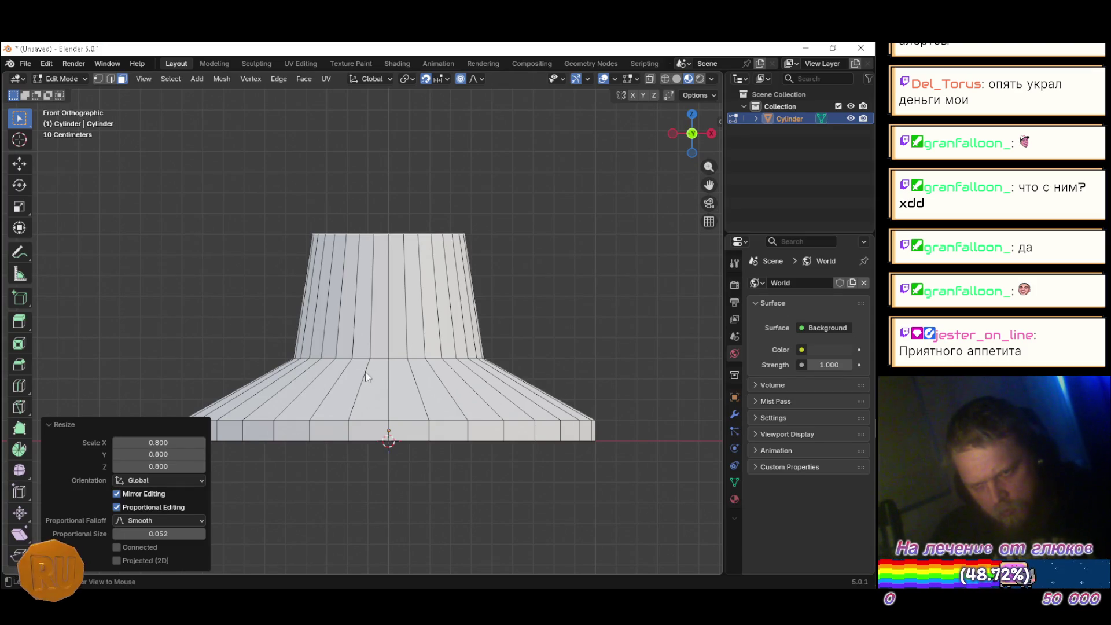
alt+click(382, 360)
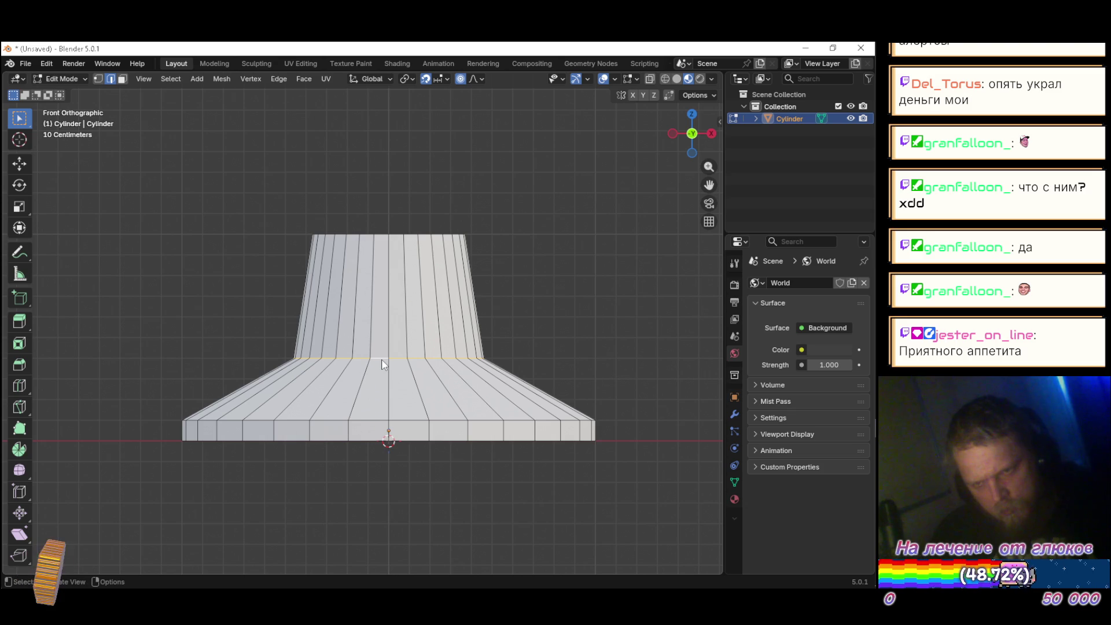
Step: Widen the ring where base meets column to about 1.438 scale with proportional editing
key(s)
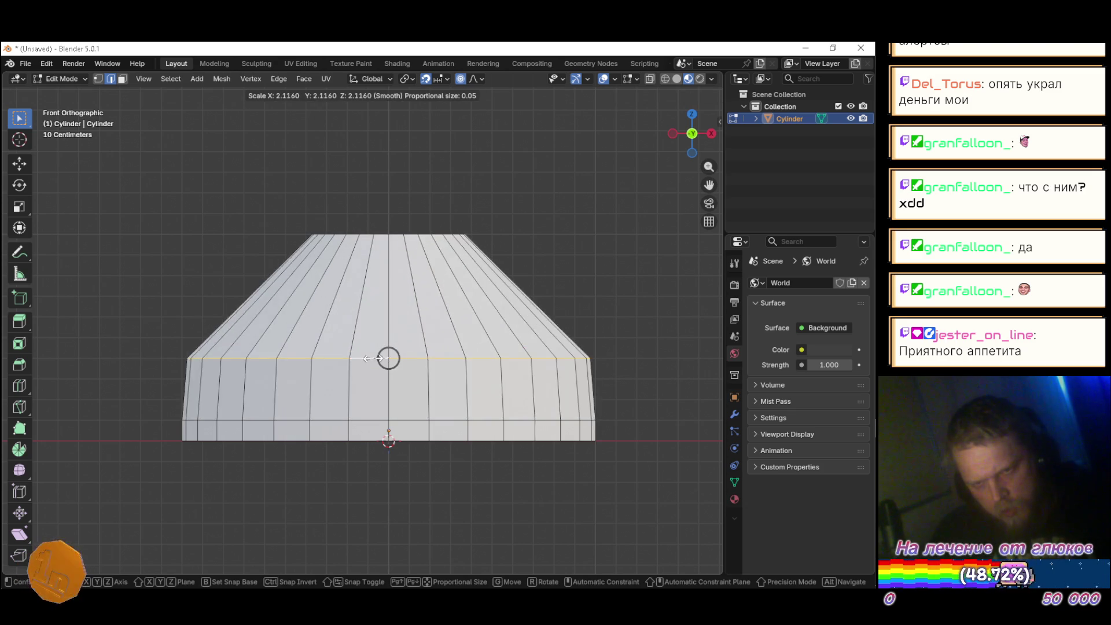
click(379, 360)
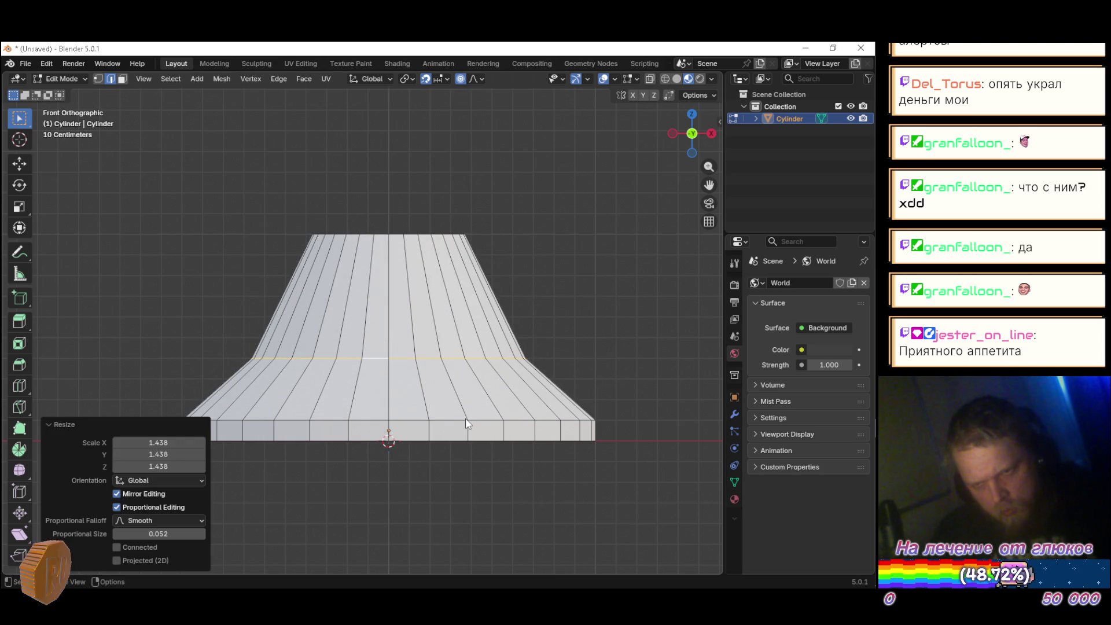
key(alt+Tab)
key(alt+Tab)
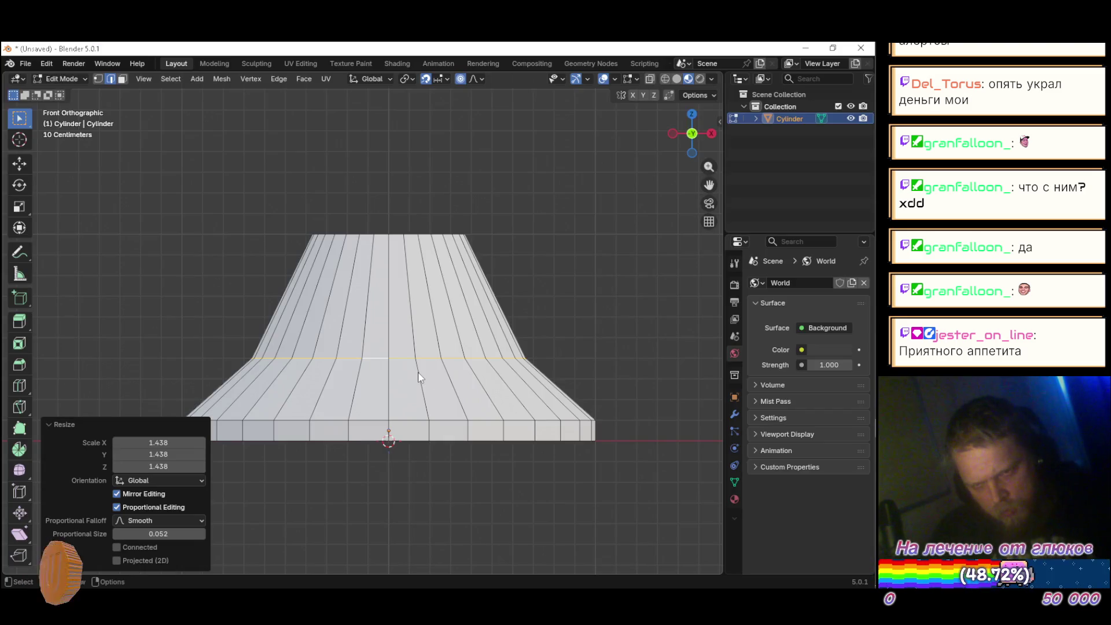
key(alt+Tab)
key(alt+Tab)
Step: Lower the ring along Z and zoom the Sketchfab reference in on the bumpers
key(g)
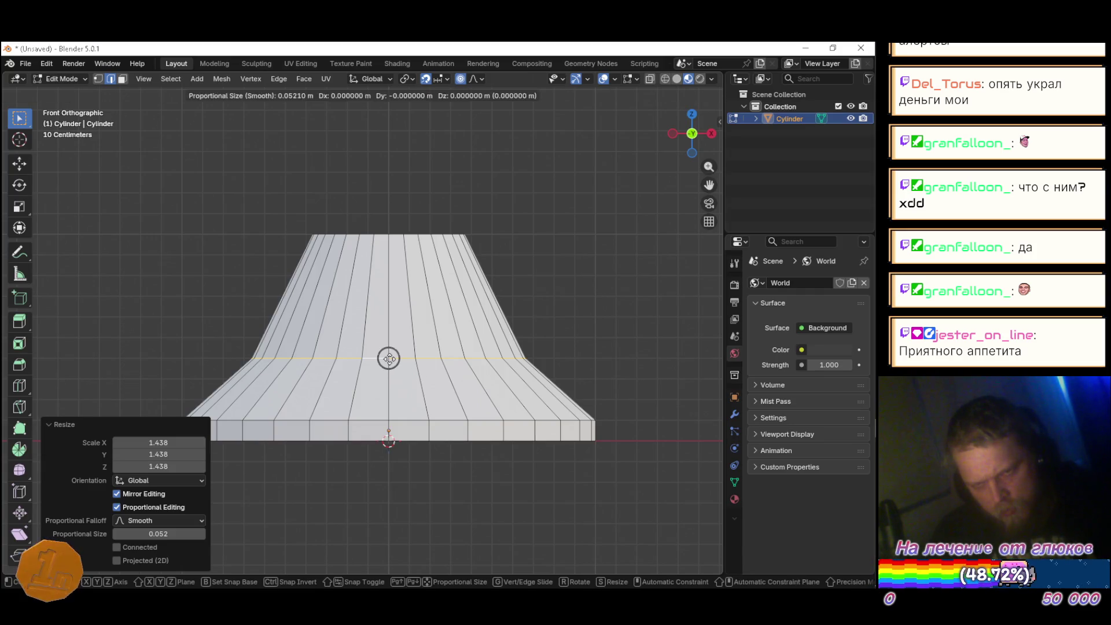
key(z)
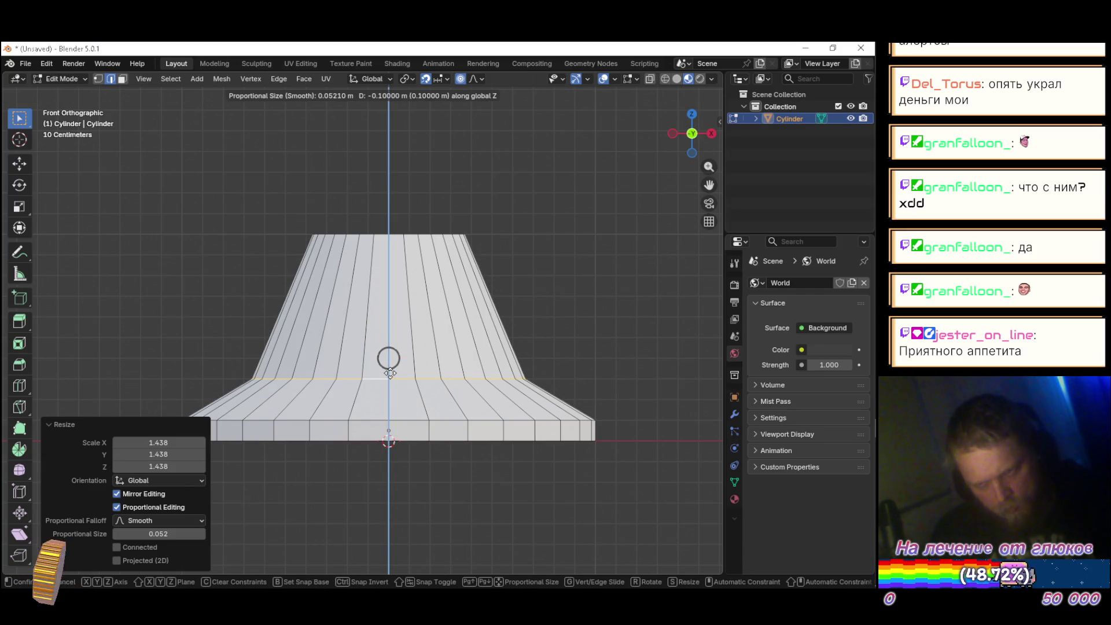
click(391, 397)
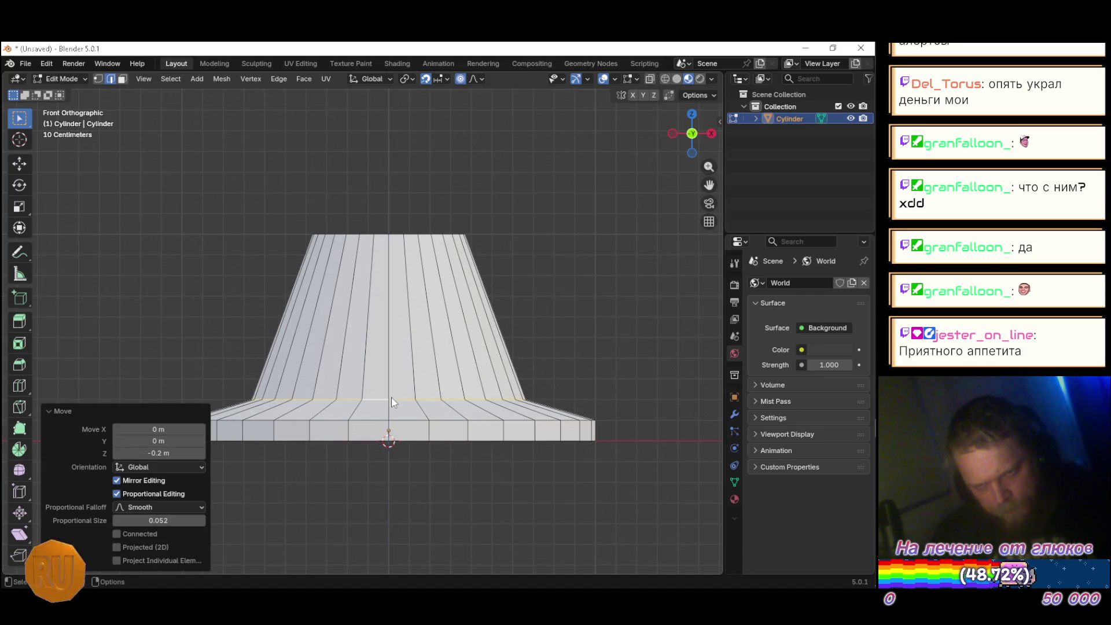
key(alt+Tab)
mouse_move(387, 354)
mouse_down()
mouse_move(360, 290)
mouse_move(297, 278)
mouse_move(322, 279)
mouse_up()
key(alt+Tab)
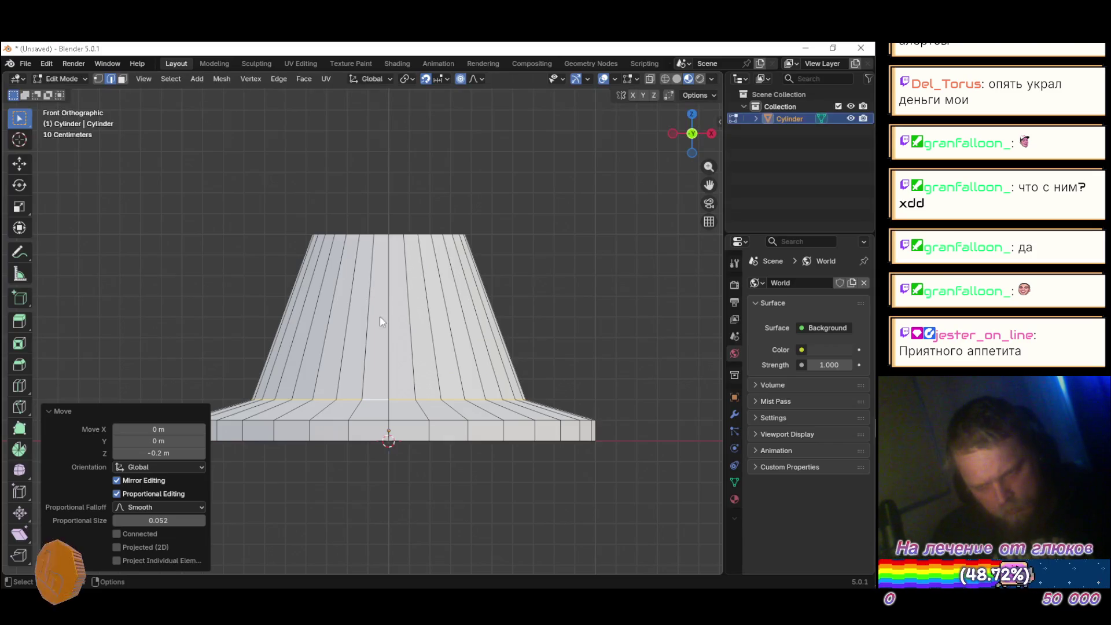
key(alt+Tab)
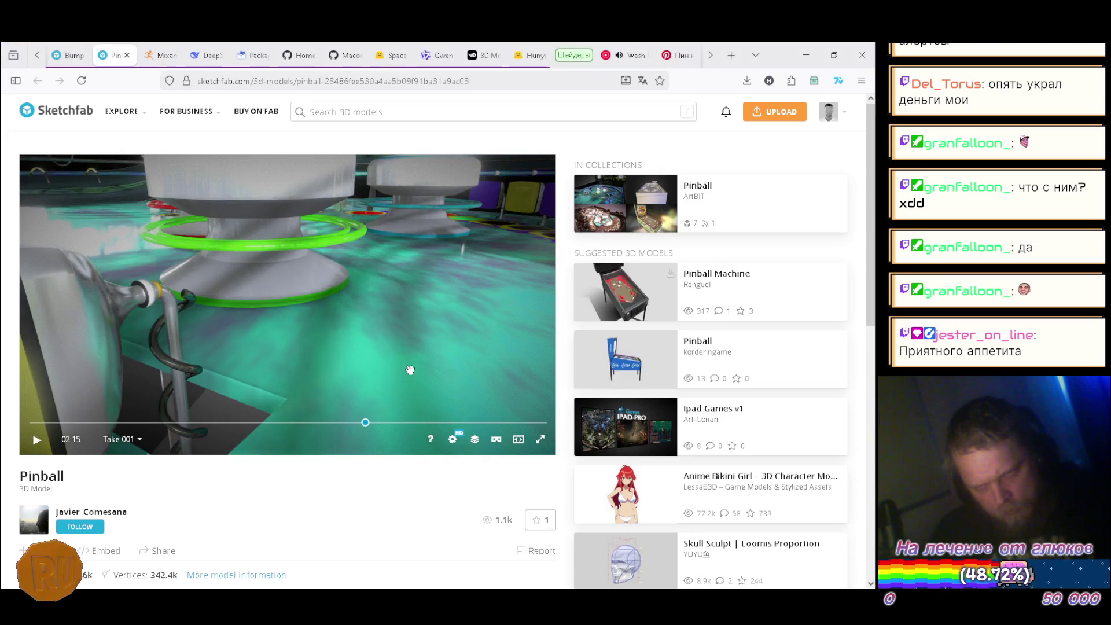
key(alt+Tab)
Step: Move the ring back up along Z to refine the flare, then bring up the Sketchfab reference
key(g)
key(z)
click(372, 379)
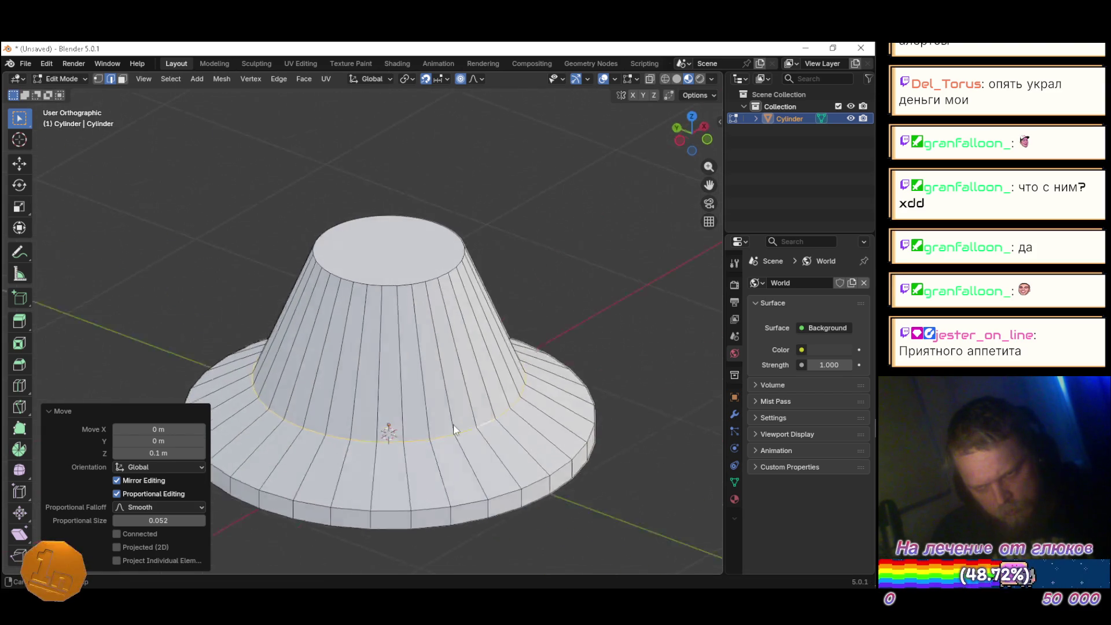
key(alt+Tab)
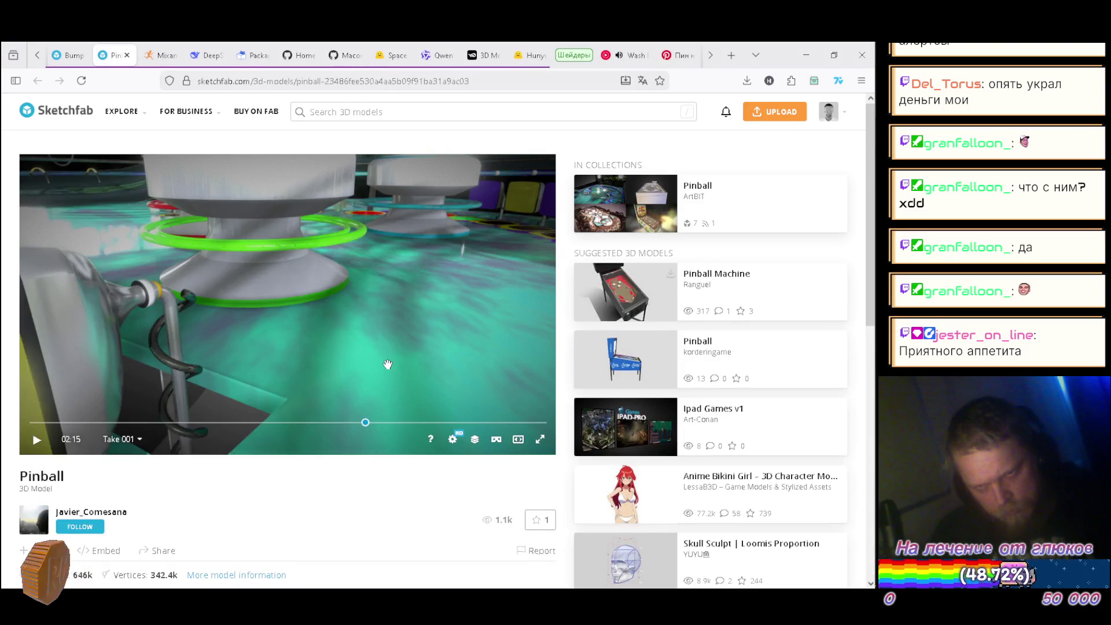
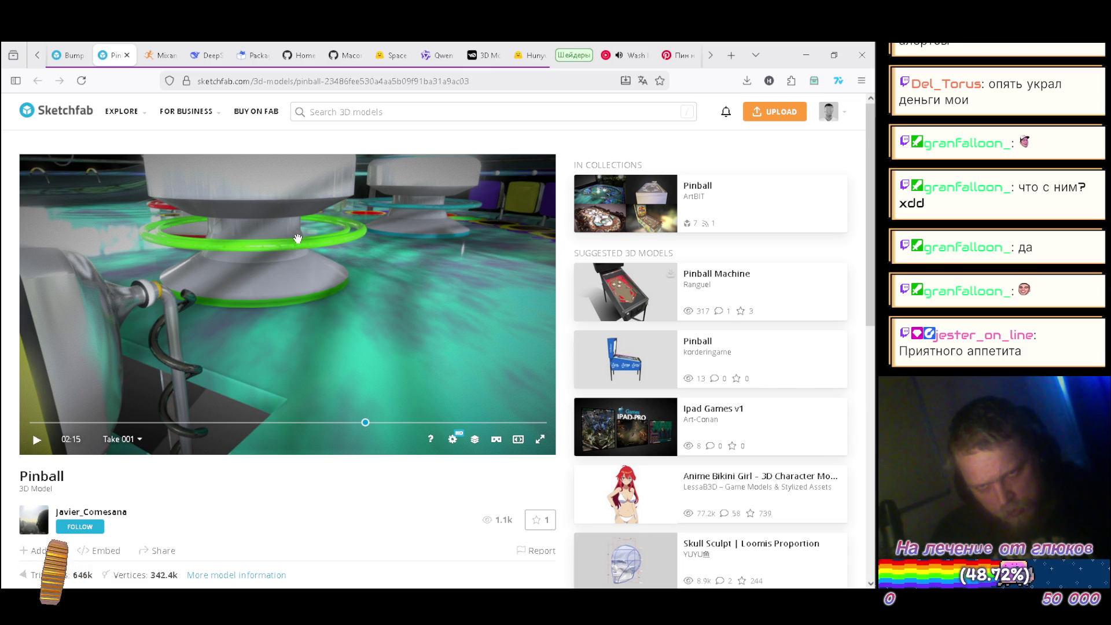
Step: Compare with the pinball reference, then select the bottom edge loop and scale it outward
key(alt+Tab)
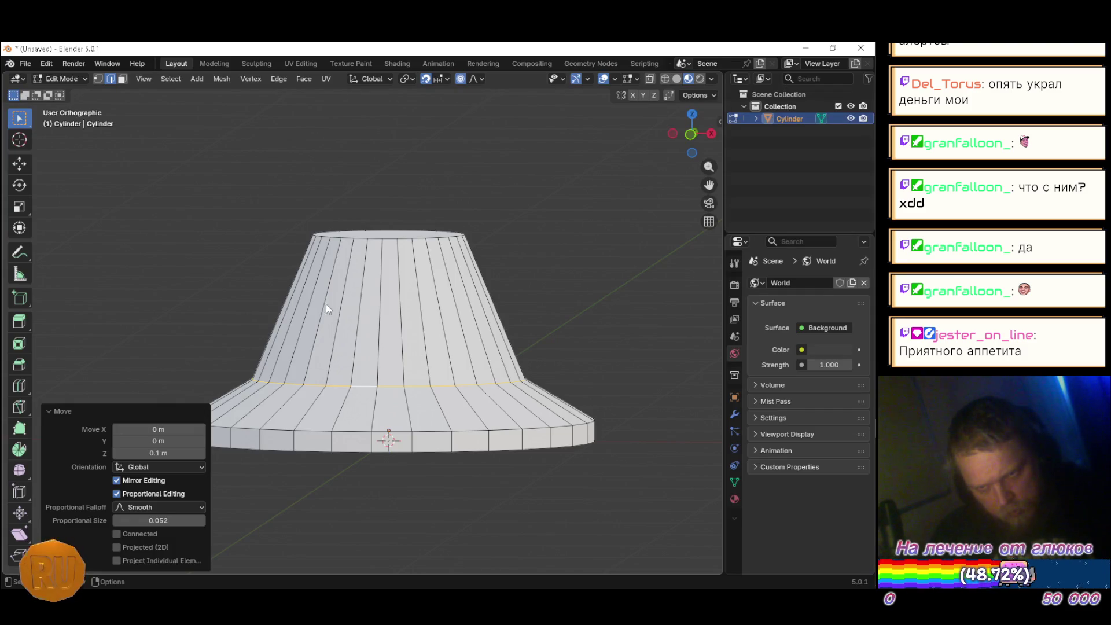
mouse_move(415, 370)
mouse_down()
mouse_move(500, 455)
mouse_move(427, 394)
mouse_move(438, 348)
mouse_move(463, 387)
mouse_up()
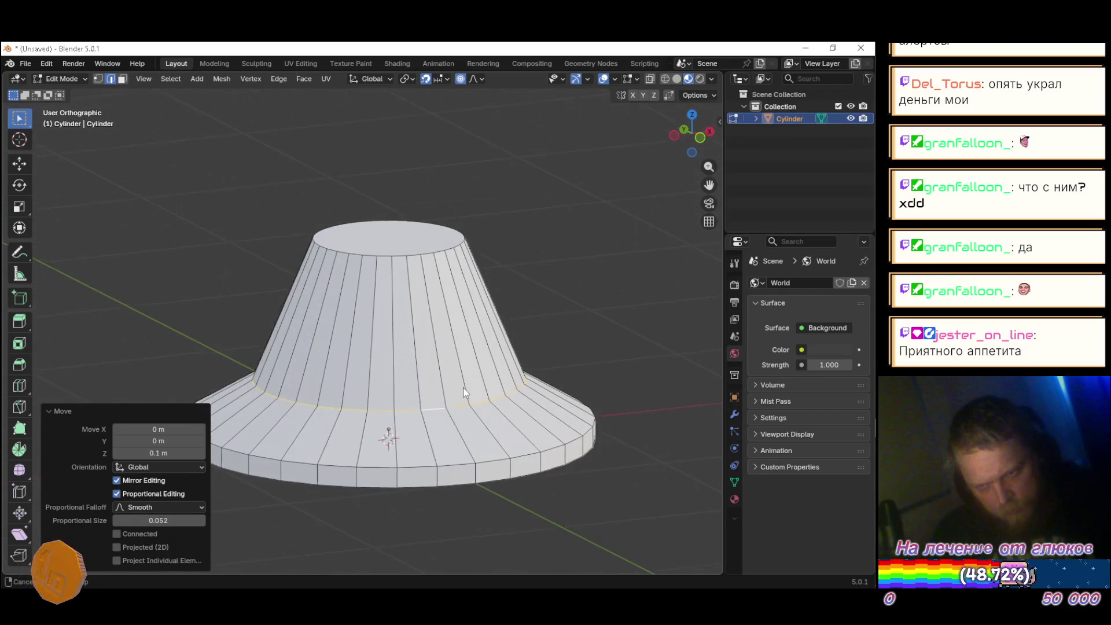
key(alt+Tab)
key(alt+Tab)
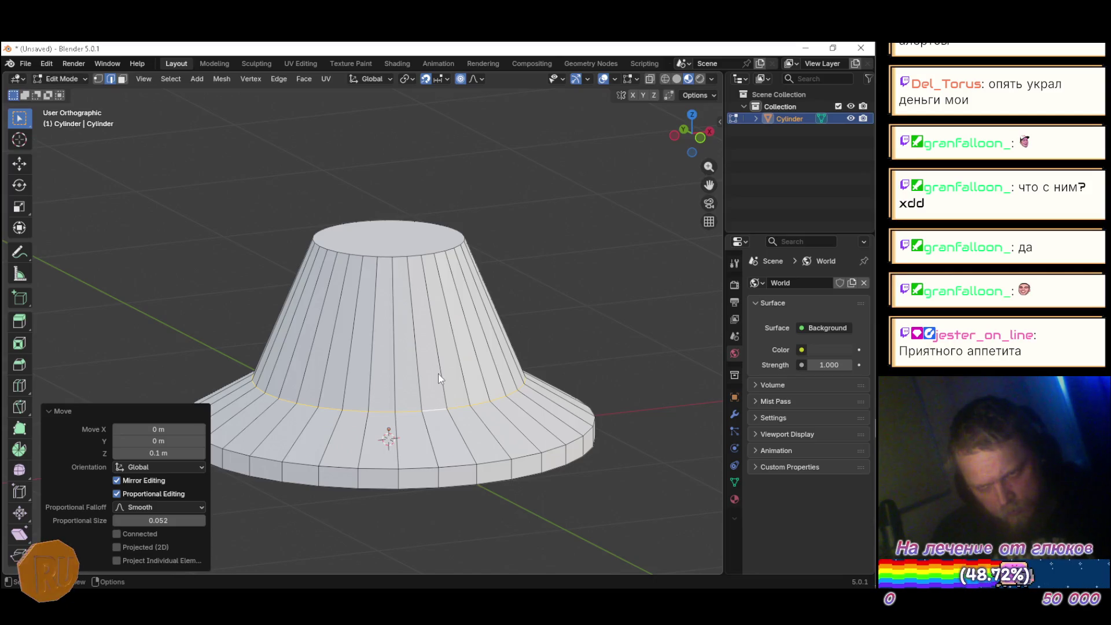
scroll(439, 374, down, 5)
key(alt+Tab)
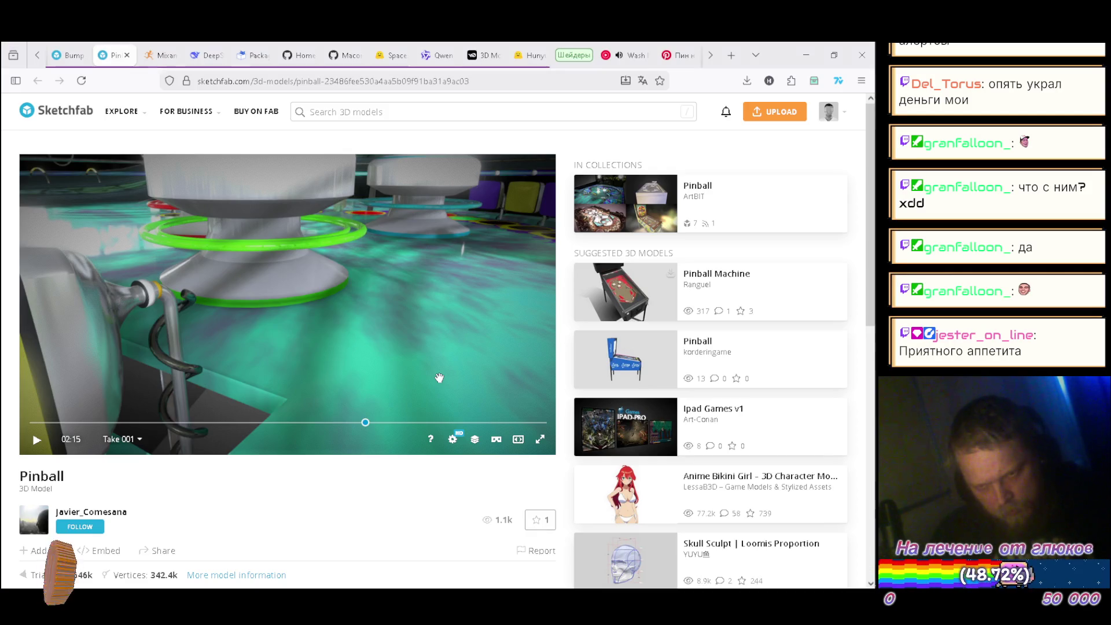
key(alt+Tab)
alt+click(431, 414)
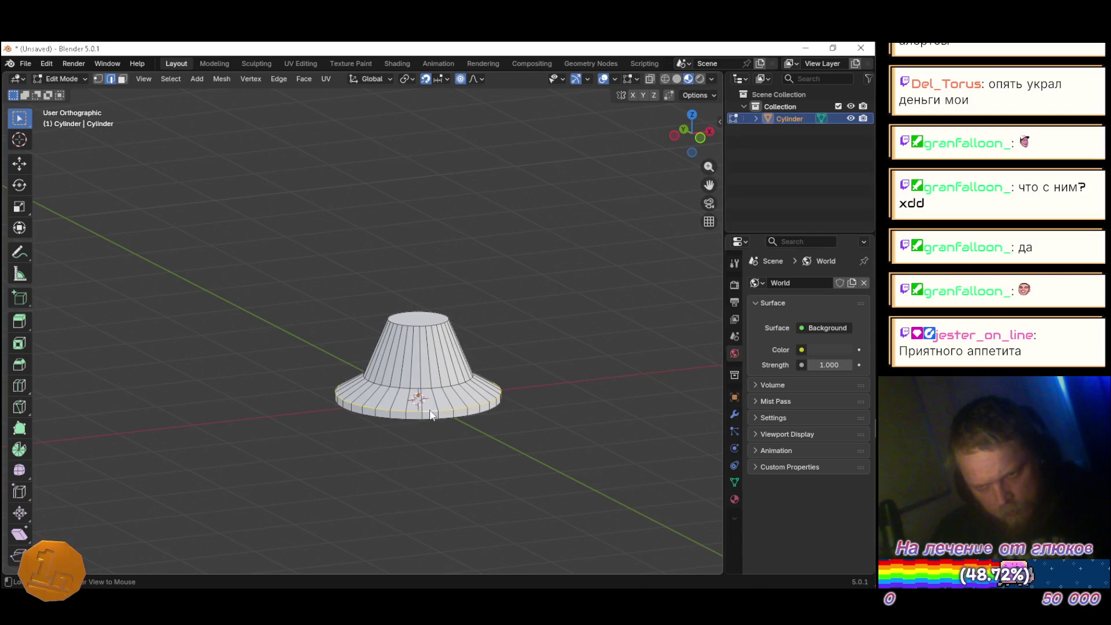
key(s)
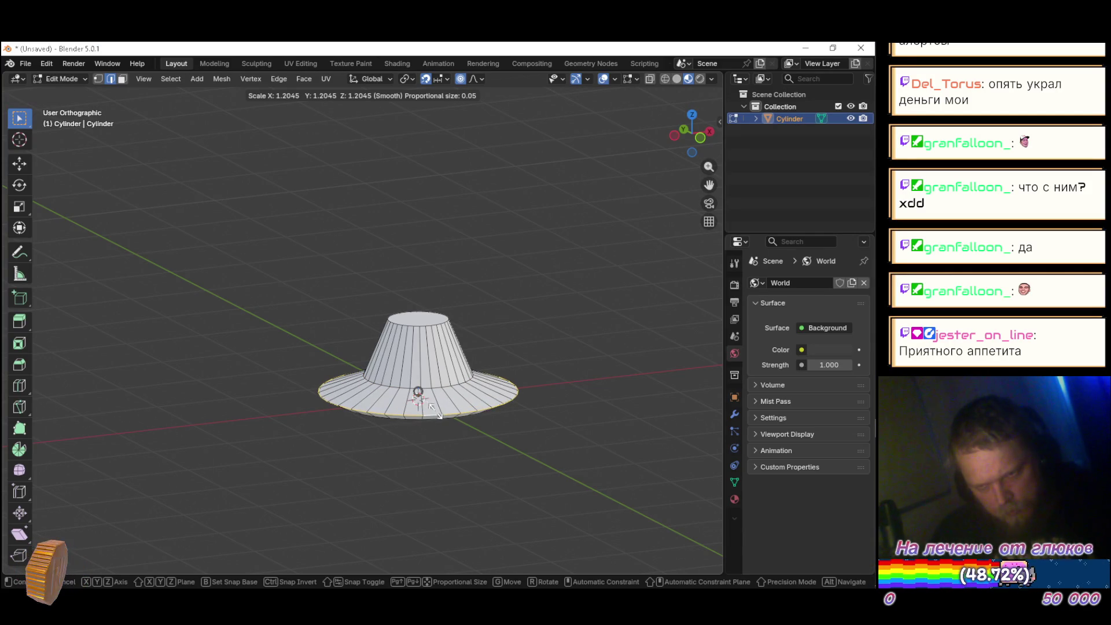
key(Escape)
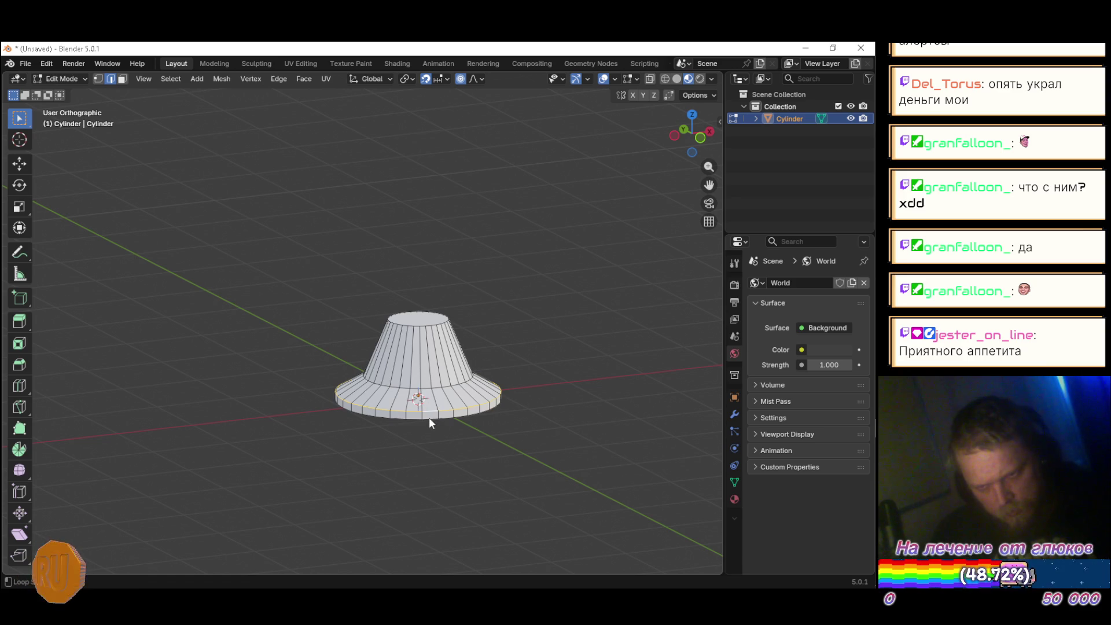
key(s)
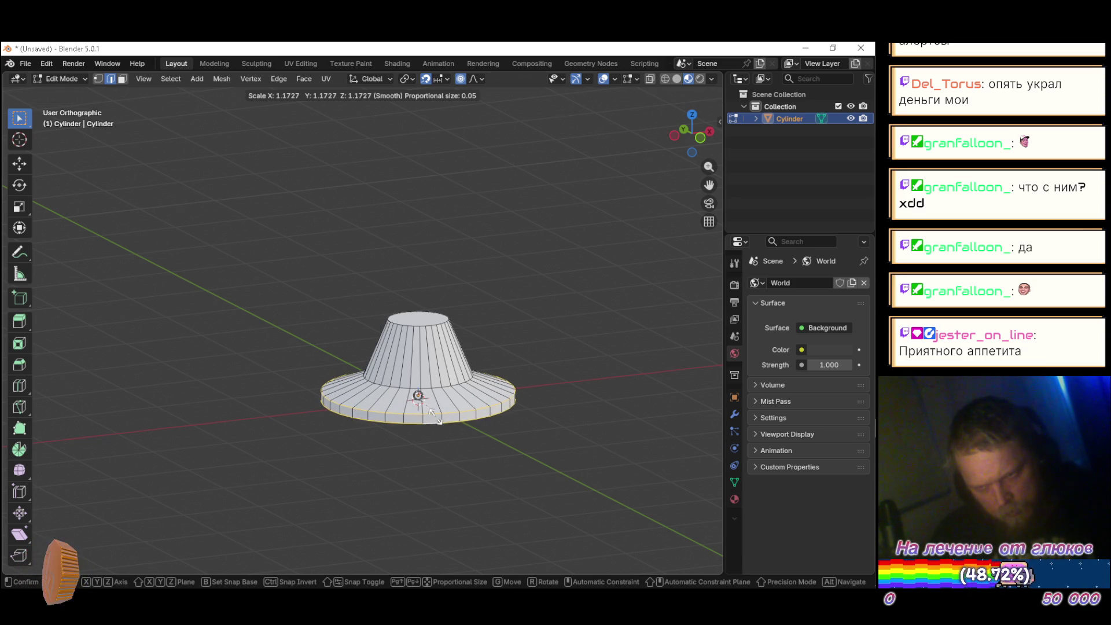
click(438, 423)
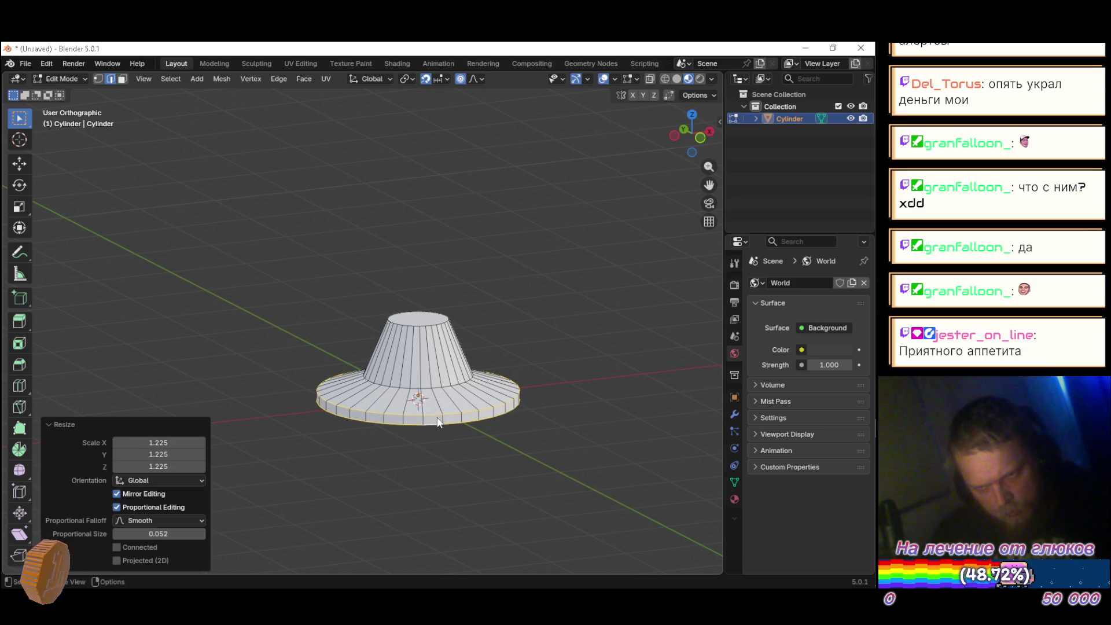
Step: Set the bottom loop's scale to exactly 1.25 on X, Y and Z
click(158, 442)
text(1)
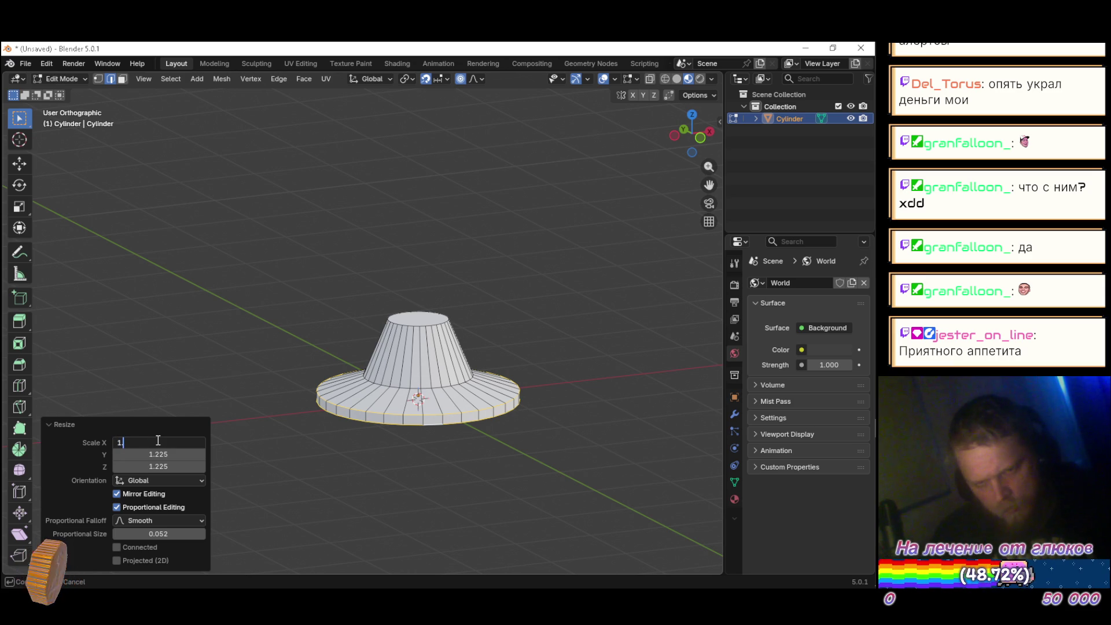
key(Tab)
text(1.25)
key(Tab)
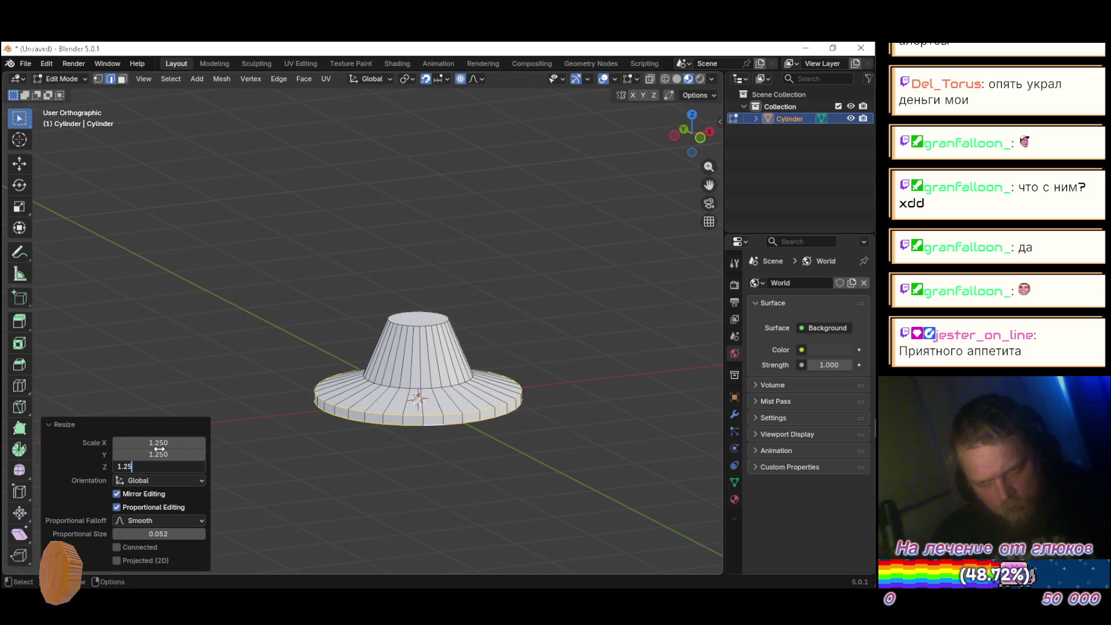
key(Return)
mouse_move(356, 453)
mouse_down()
mouse_move(526, 444)
mouse_move(410, 431)
mouse_move(362, 447)
mouse_move(322, 439)
mouse_move(313, 486)
mouse_move(389, 469)
mouse_move(398, 440)
mouse_up()
key(alt+Tab)
key(alt+Tab)
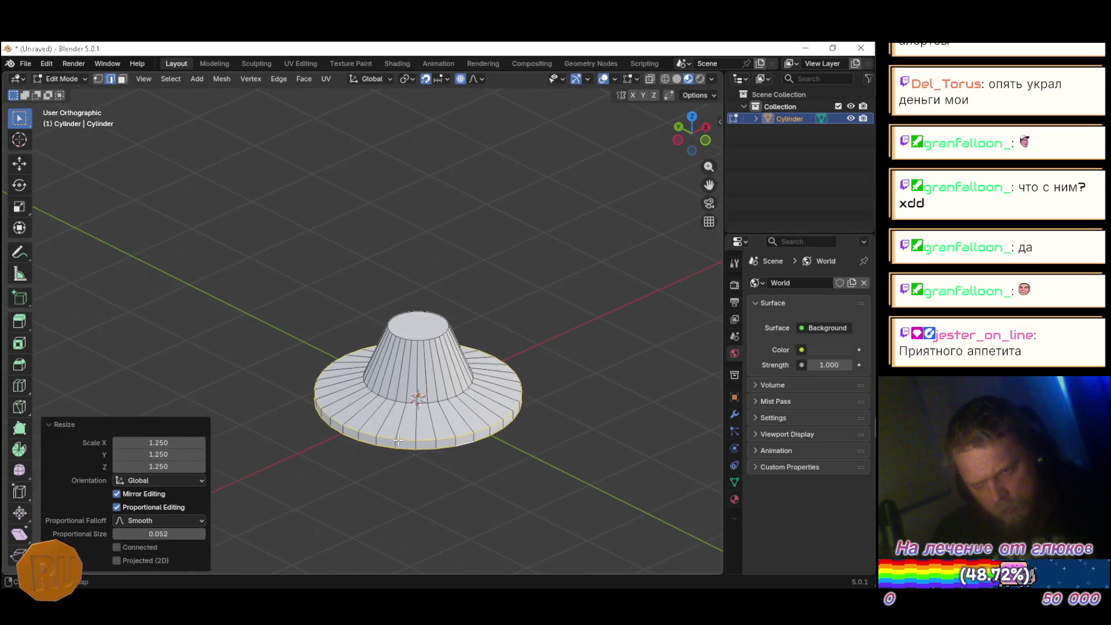
Step: Scale the loop at the cone's base up to 1.385
alt+click(398, 399)
key(s)
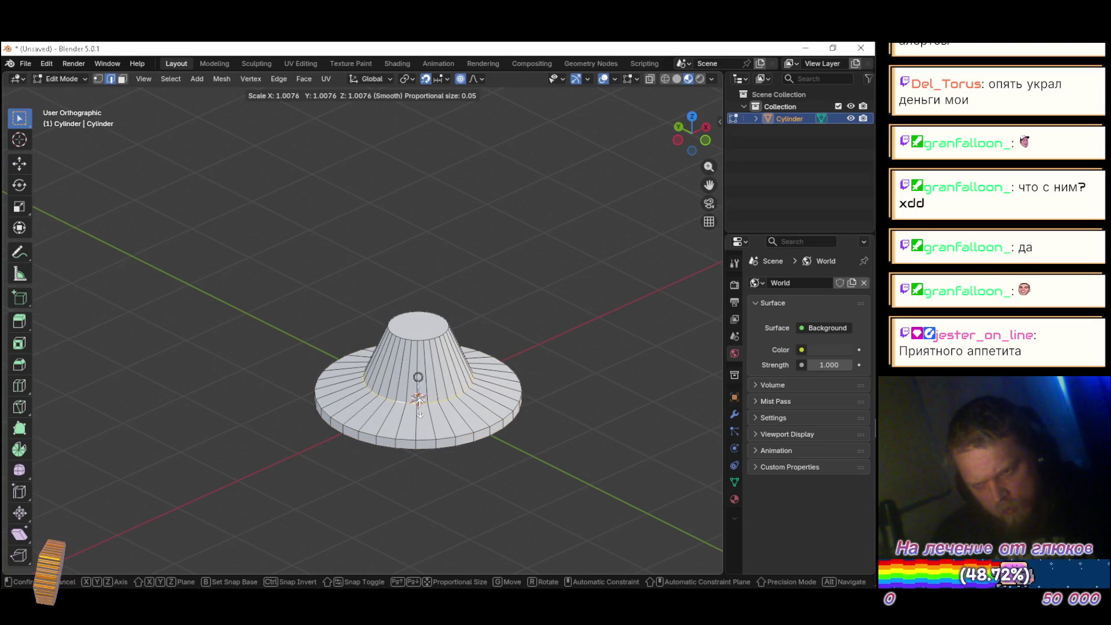
click(435, 410)
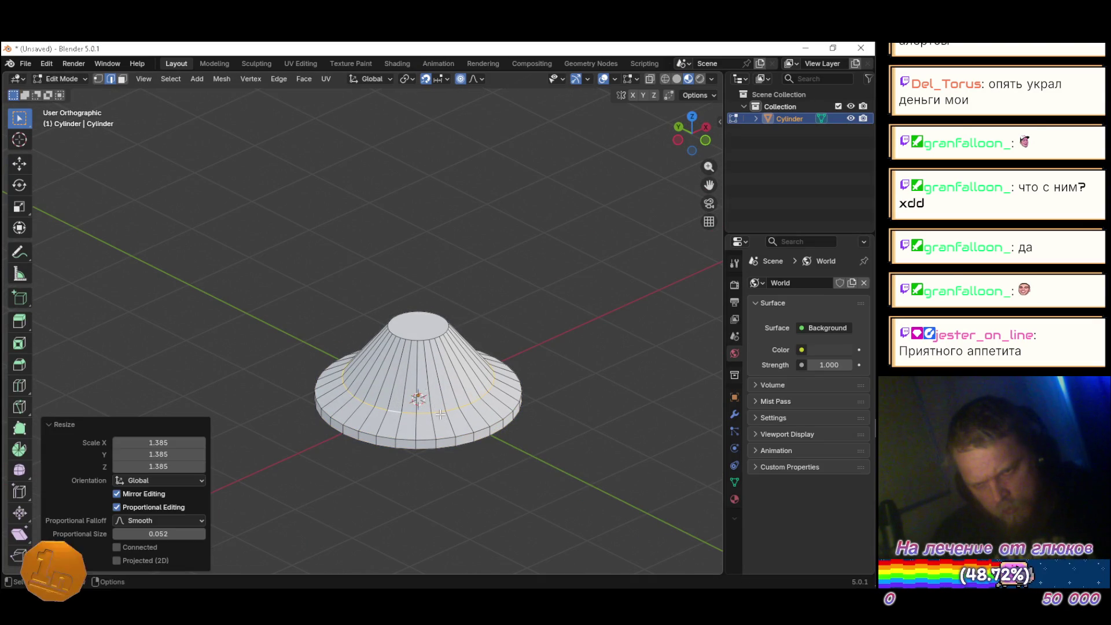
key(alt+Tab)
key(alt+Tab)
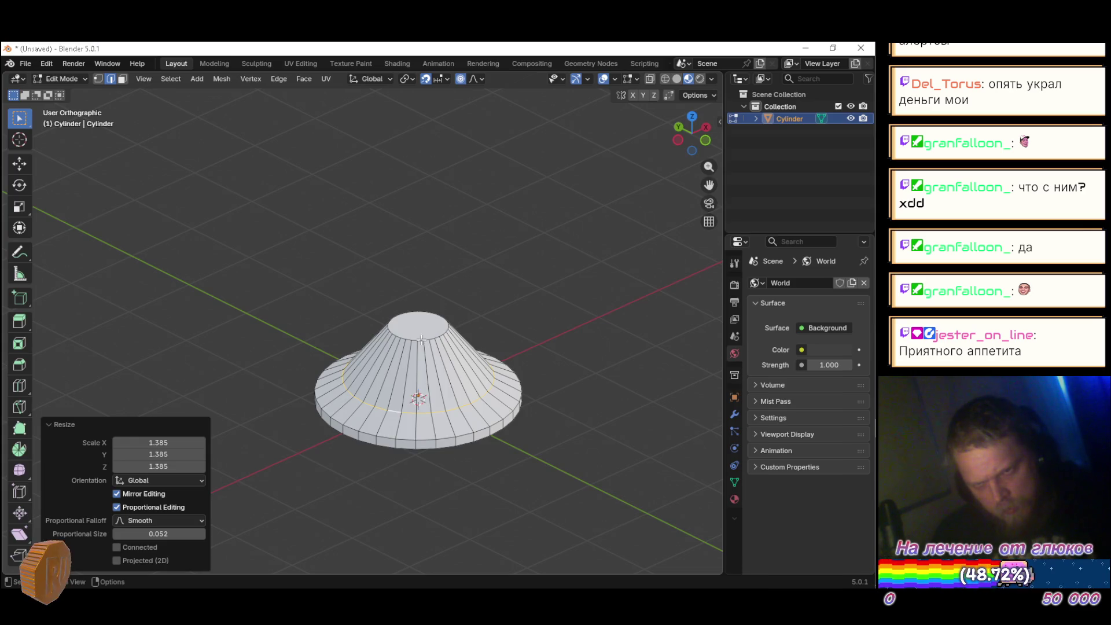
key(alt+Tab)
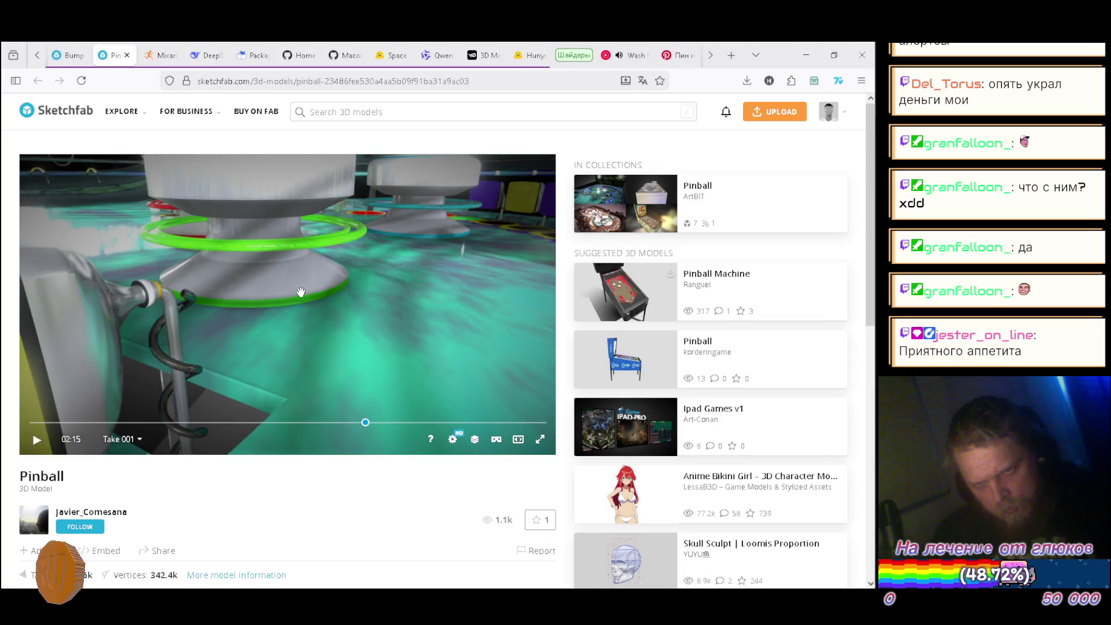
key(alt+Tab)
Step: Lower the top face about 0.216 m along Z
key(g)
key(z)
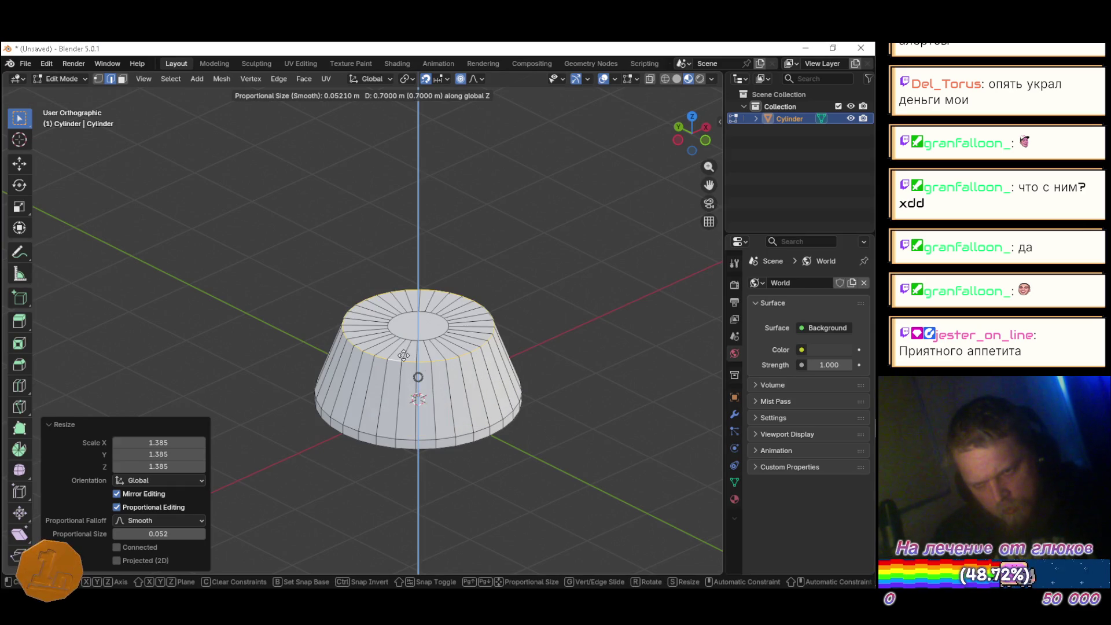
right_click(405, 346)
key(g)
key(z)
click(518, 314)
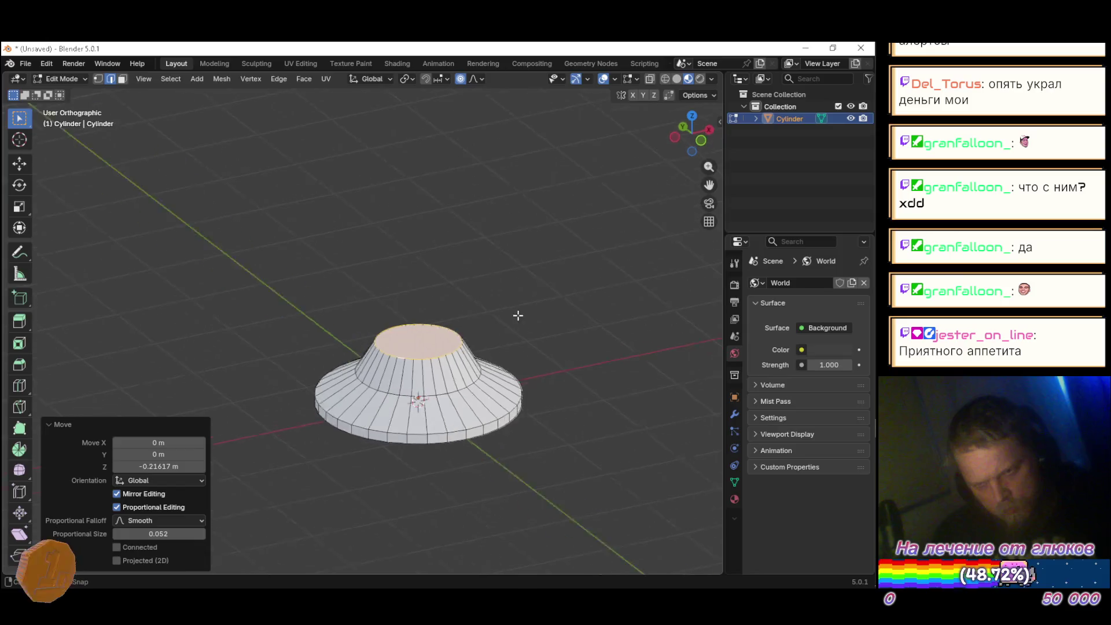
key(alt+Tab)
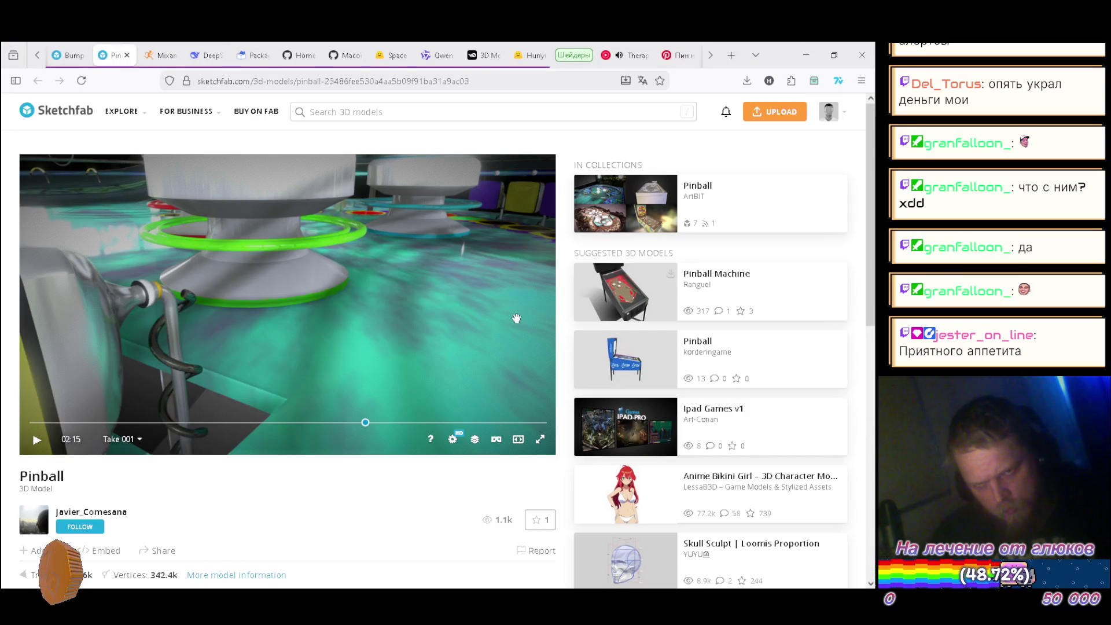
key(alt+Tab)
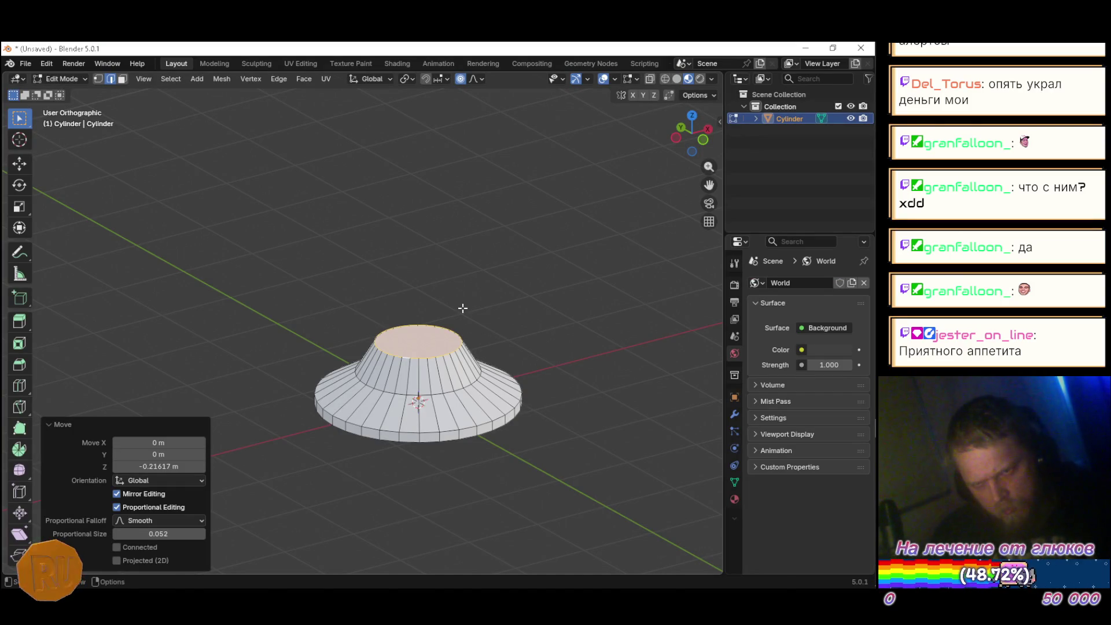
Step: Extrude the top face upward, lower it, and extrude a short section along Z
key(e)
click(473, 272)
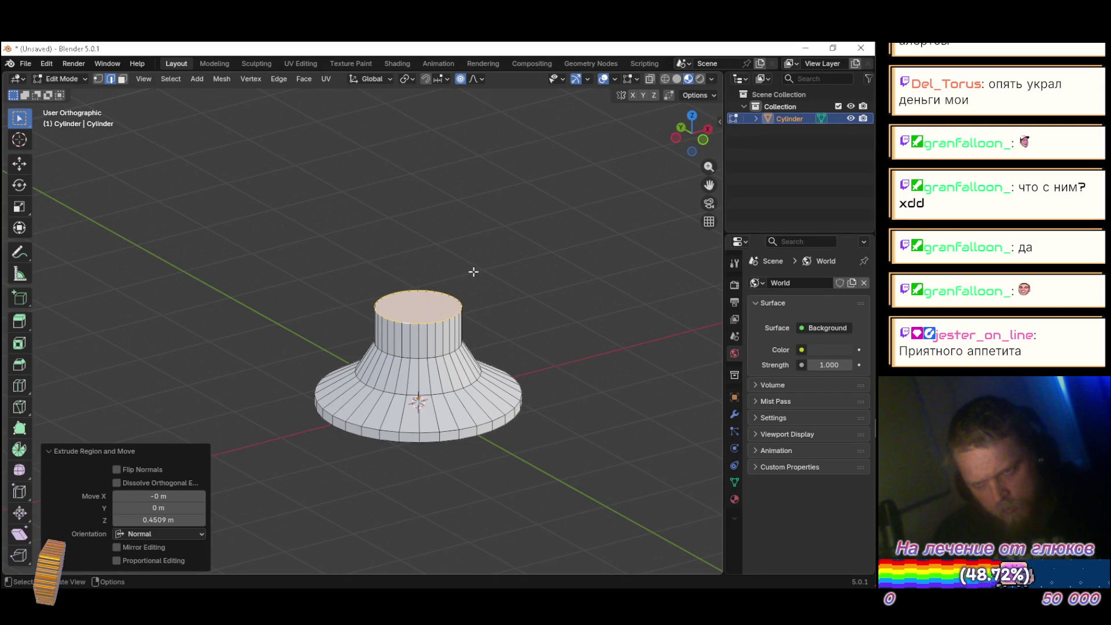
key(alt+Tab)
key(alt+Tab)
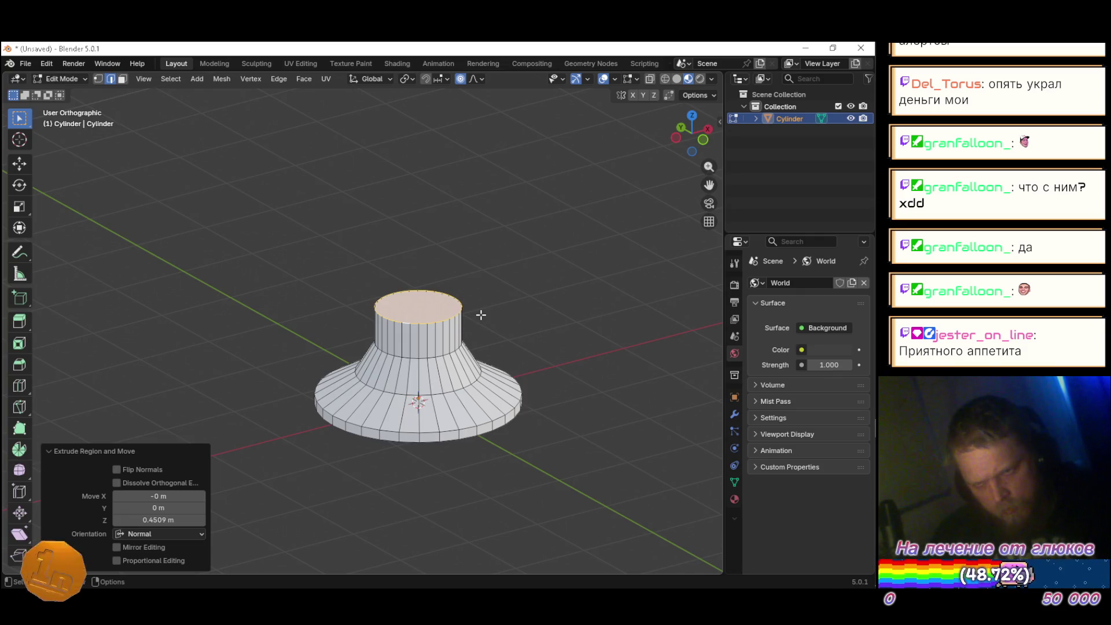
key(g)
key(z)
click(482, 328)
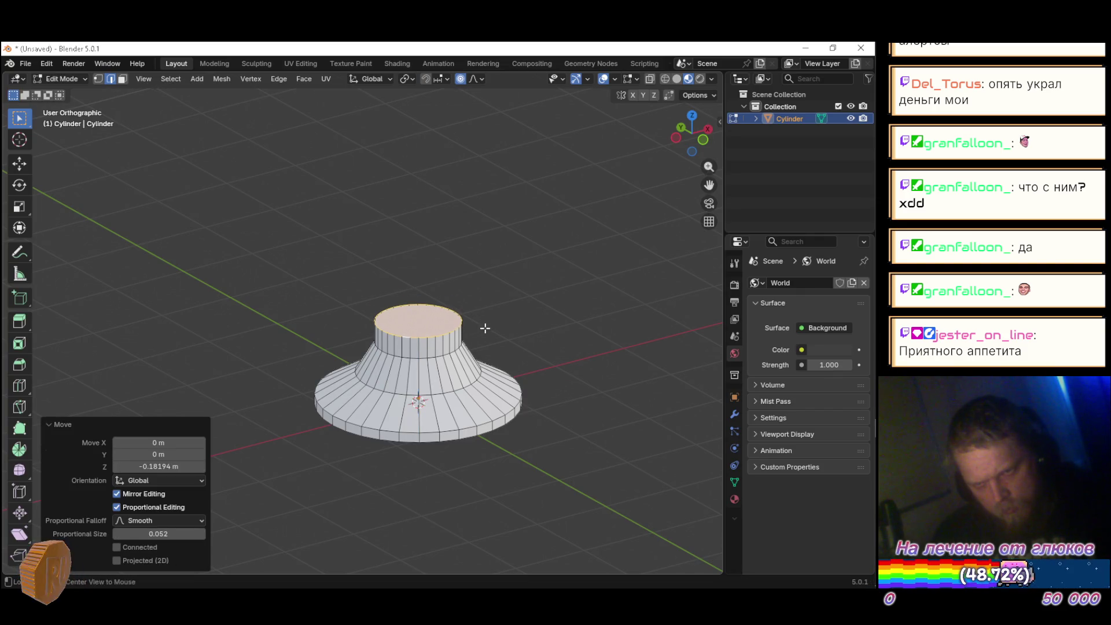
key(alt+Tab)
key(alt+Tab)
key(g)
key(z)
key(z)
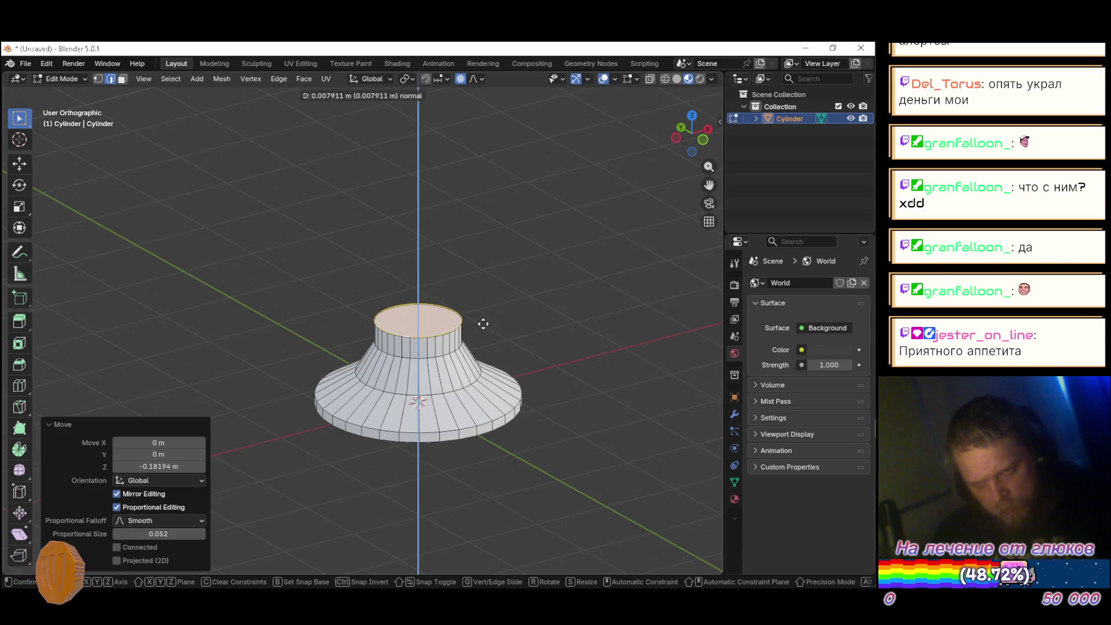
click(485, 313)
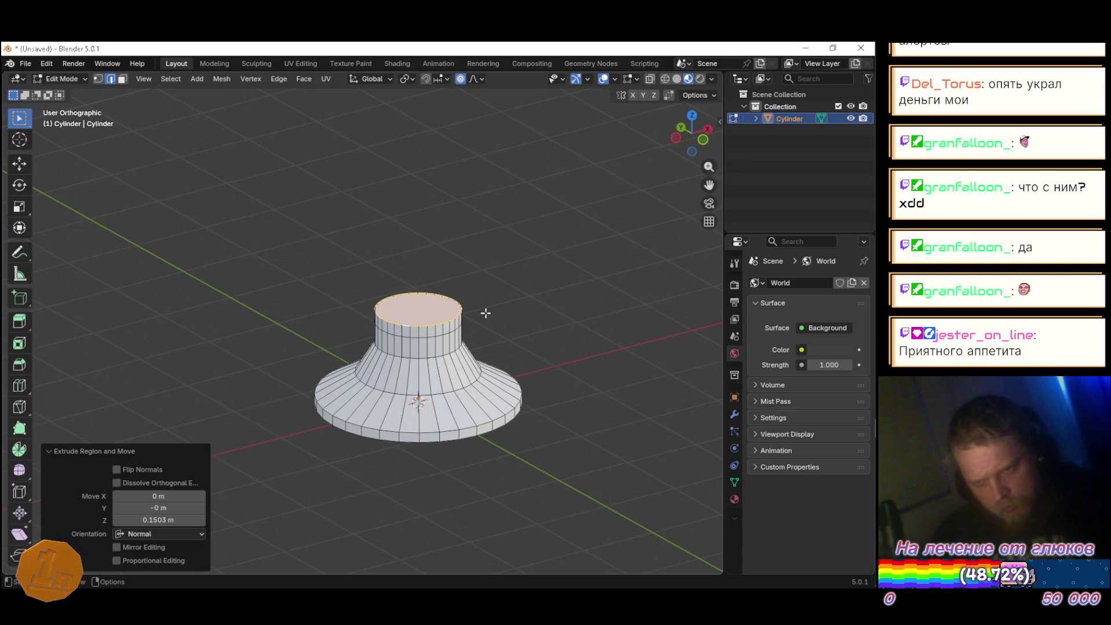
Step: Extrude the top face in place and scale it to 1.996 into a wide flange
key(s)
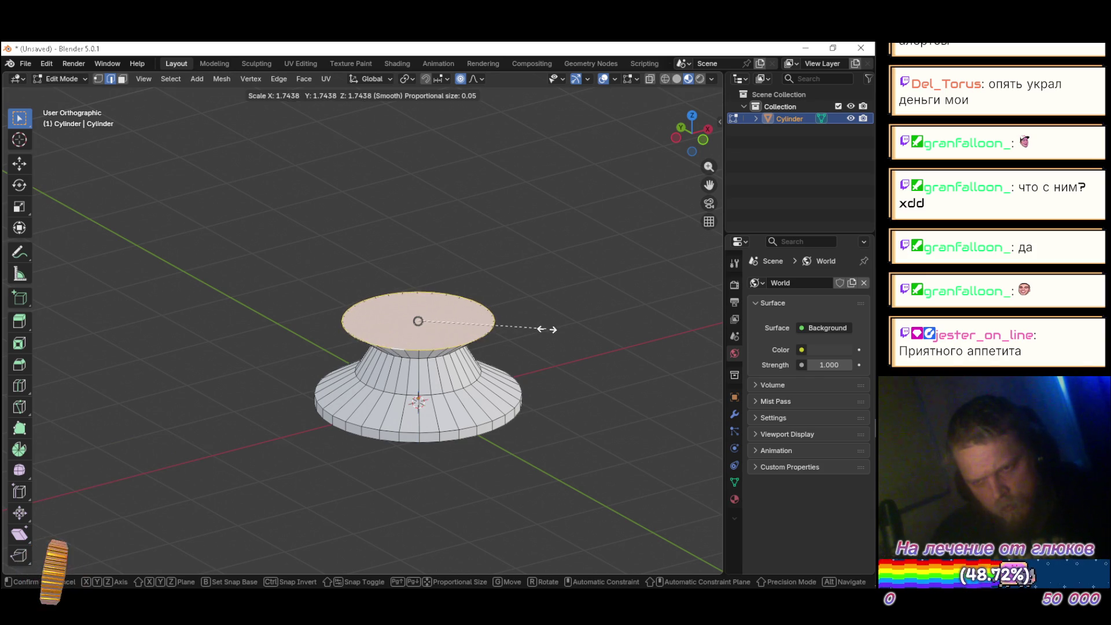
right_click(544, 328)
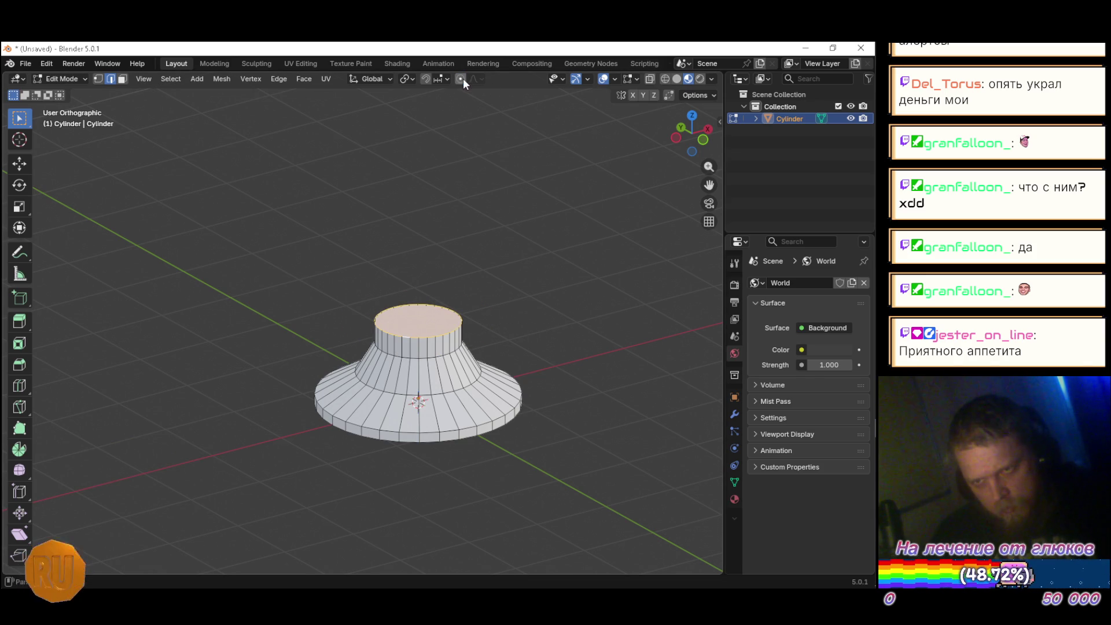
key(s)
right_click(572, 333)
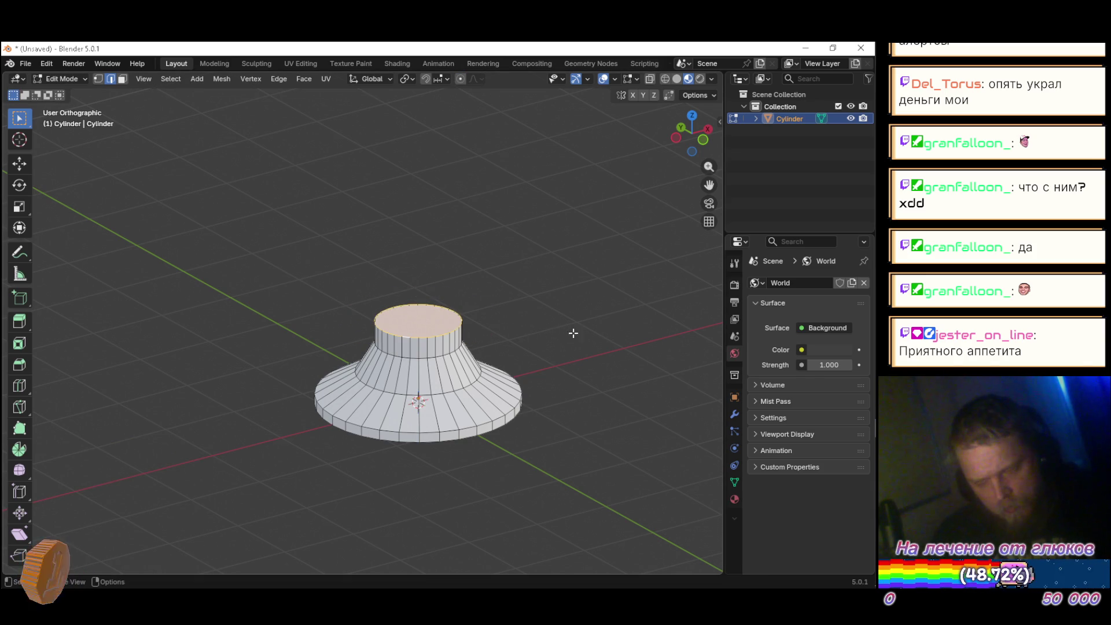
key(e)
right_click(521, 322)
key(s)
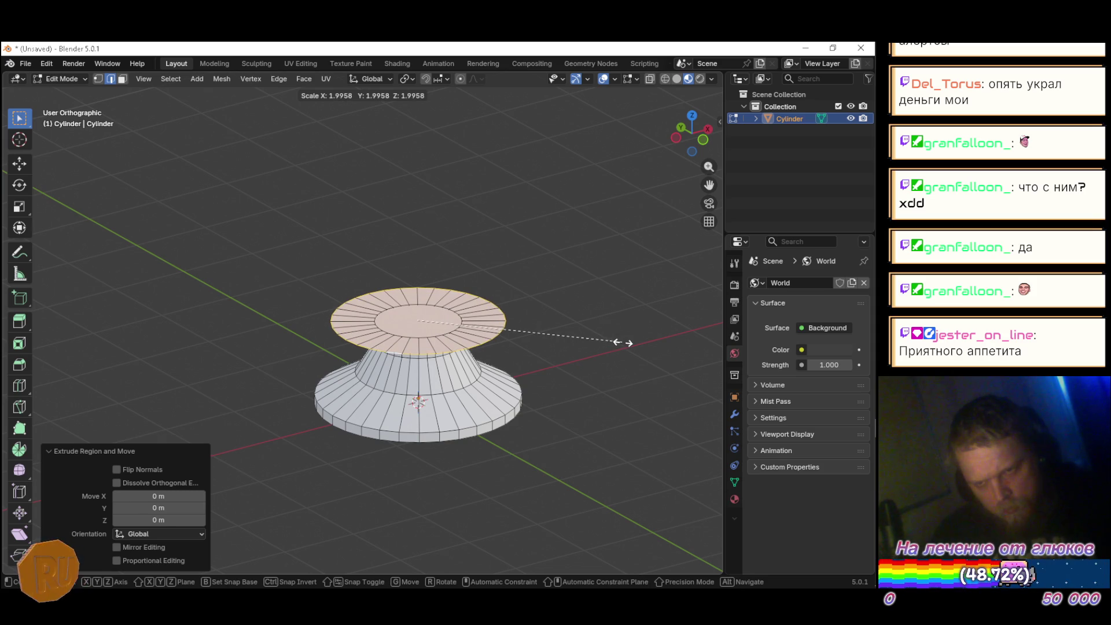
click(622, 342)
mouse_move(589, 360)
mouse_down()
mouse_move(543, 289)
mouse_move(575, 327)
mouse_move(546, 296)
mouse_move(555, 376)
mouse_move(570, 382)
mouse_move(560, 336)
mouse_move(575, 349)
mouse_move(500, 342)
mouse_up()
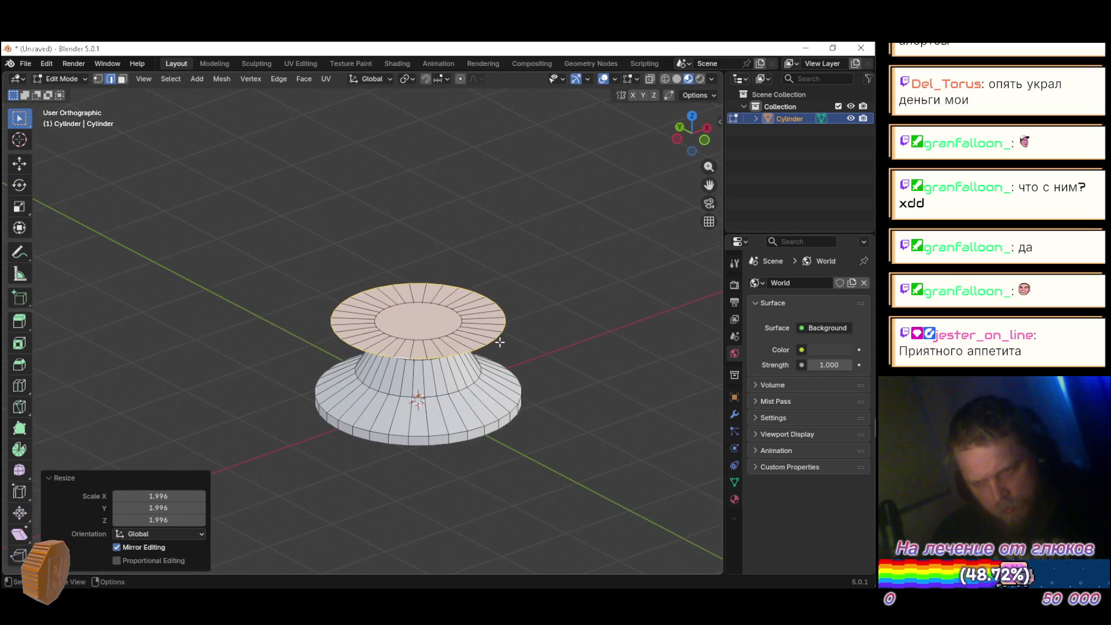
scroll(414, 330, up, 4)
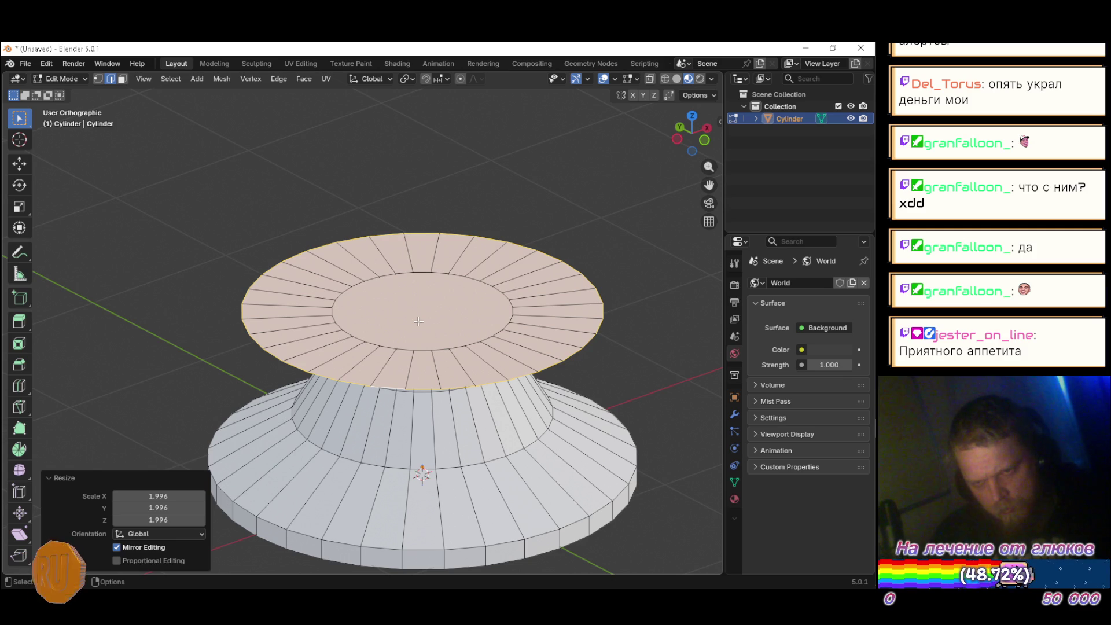
key(3)
key(alt+a)
mouse_move(422, 306)
mouse_down()
mouse_move(483, 280)
mouse_move(567, 350)
mouse_move(548, 293)
mouse_move(602, 303)
mouse_up()
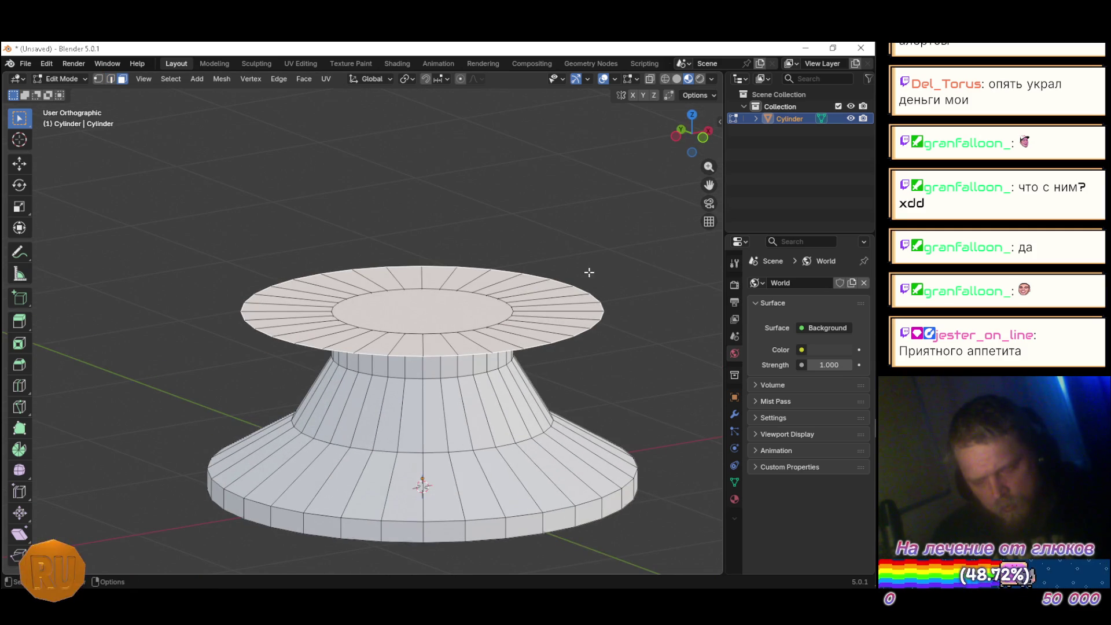
Step: Extrude the top cap upward and enlarge it 1.75 times
key(ctrl+z)
key(ctrl+z)
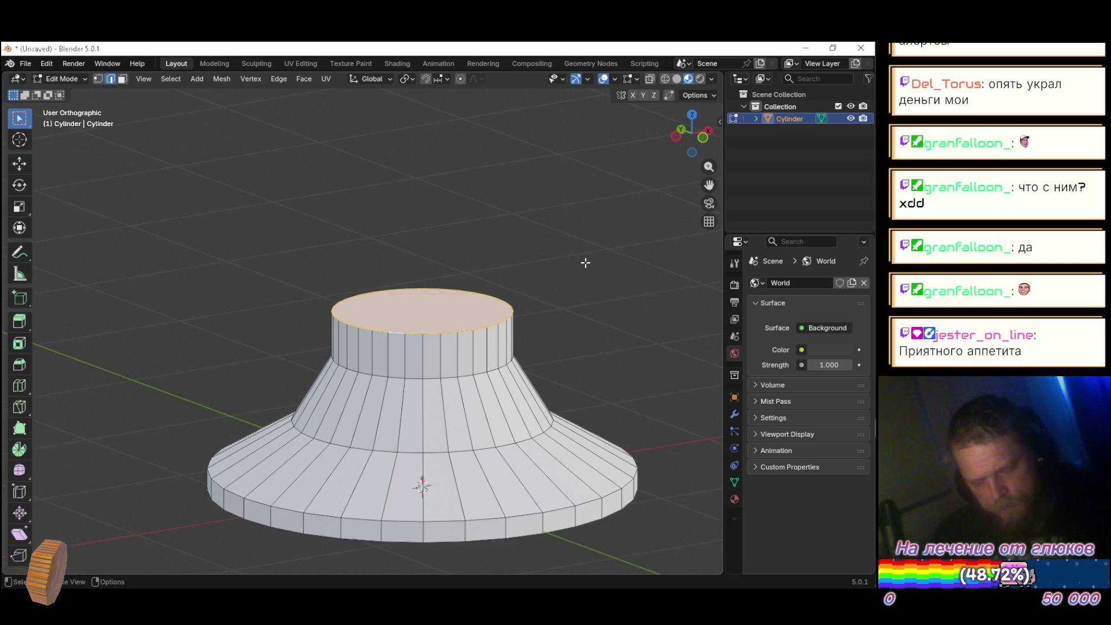
key(ctrl+shift+z)
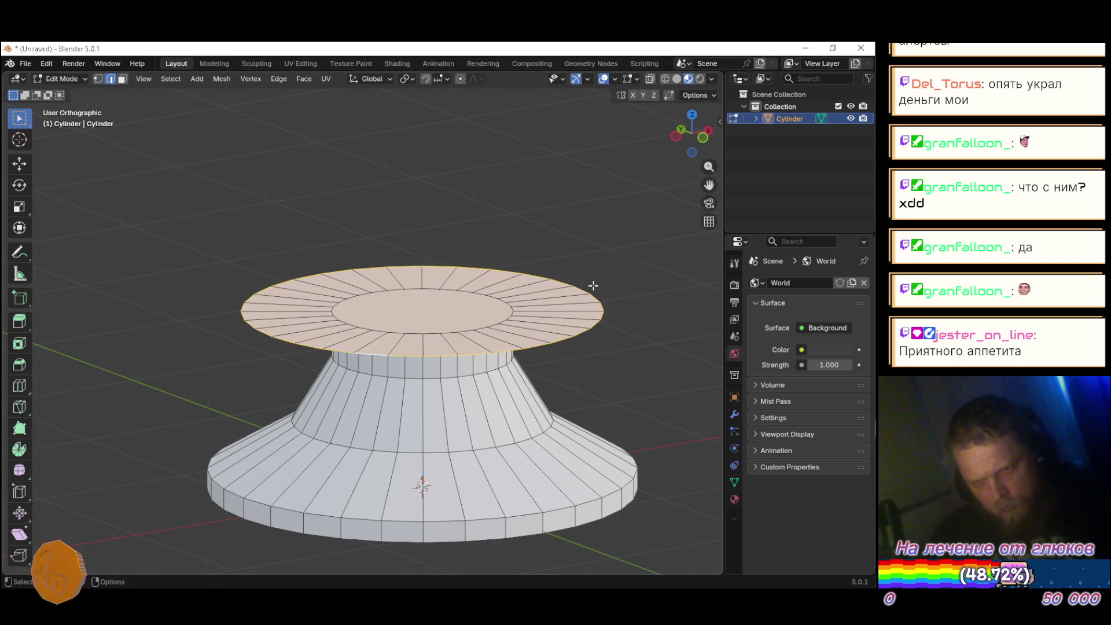
key(e)
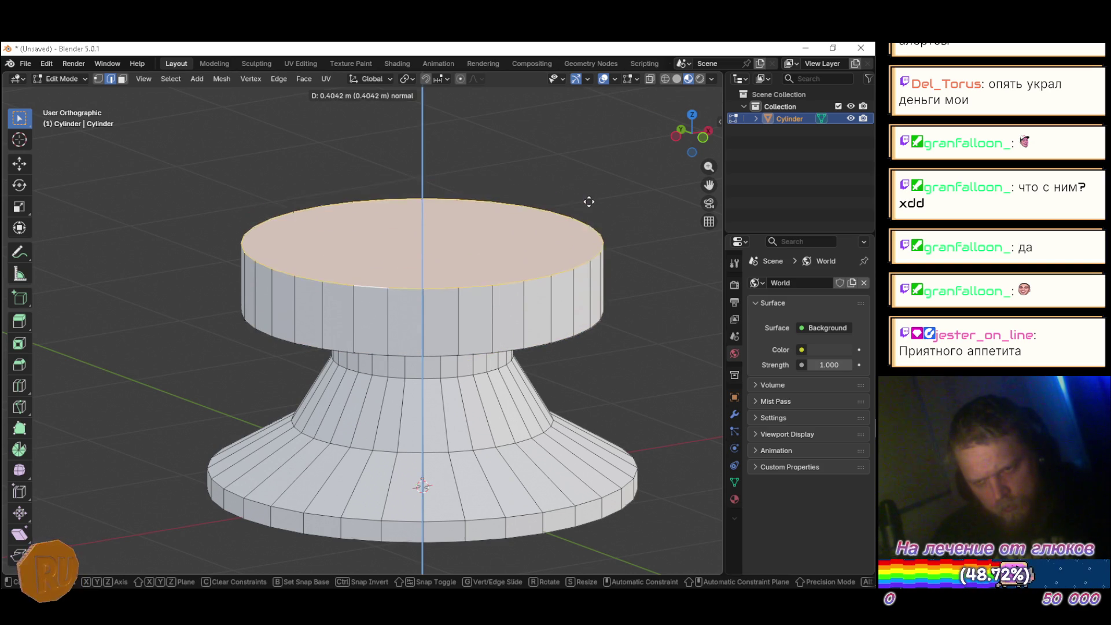
click(589, 189)
key(alt+Tab)
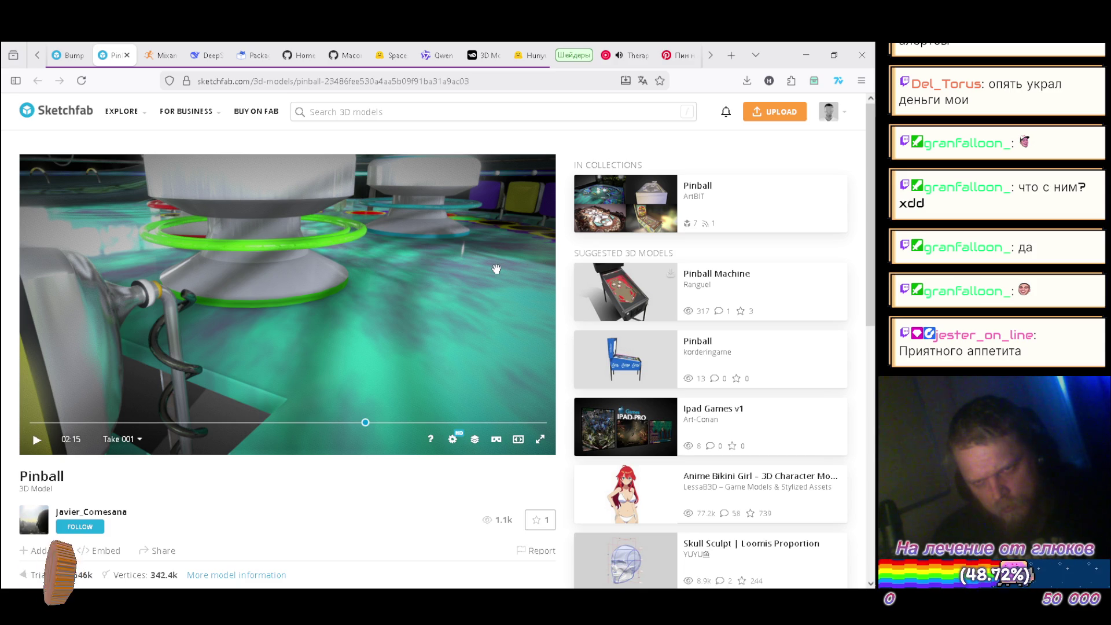
key(alt+Tab)
key(alt+Tab)
key(alt+Tab)
key(s)
click(564, 292)
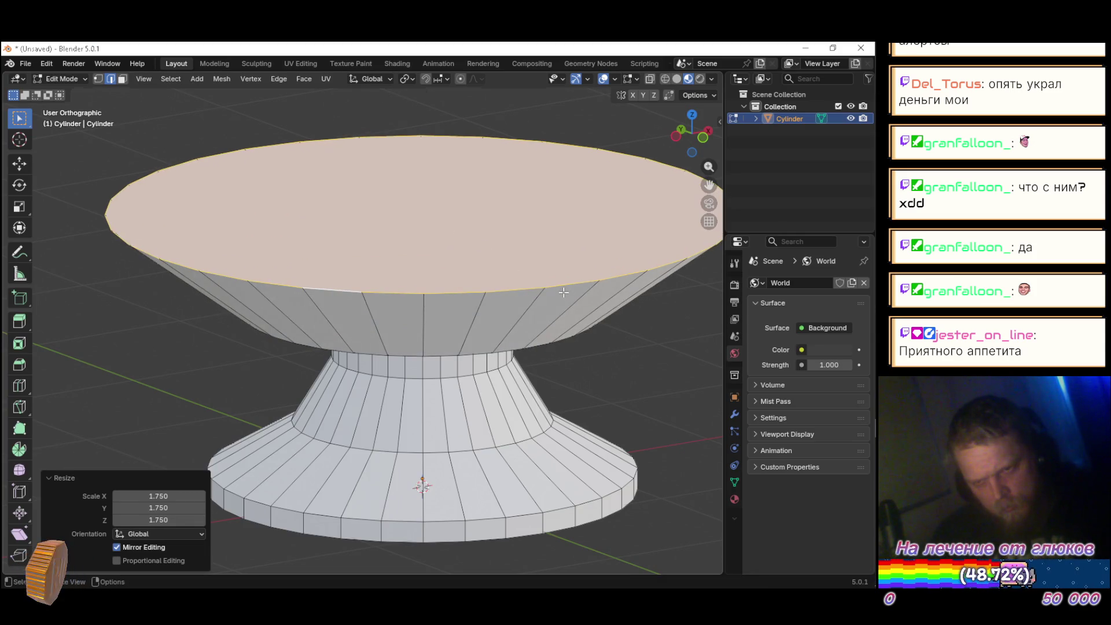
scroll(563, 292, down, 6)
mouse_move(564, 293)
mouse_down()
mouse_move(545, 277)
mouse_move(554, 291)
mouse_up()
Step: Lower the top cap along Z, shrink it, and scale the inner edge loop
key(g)
key(z)
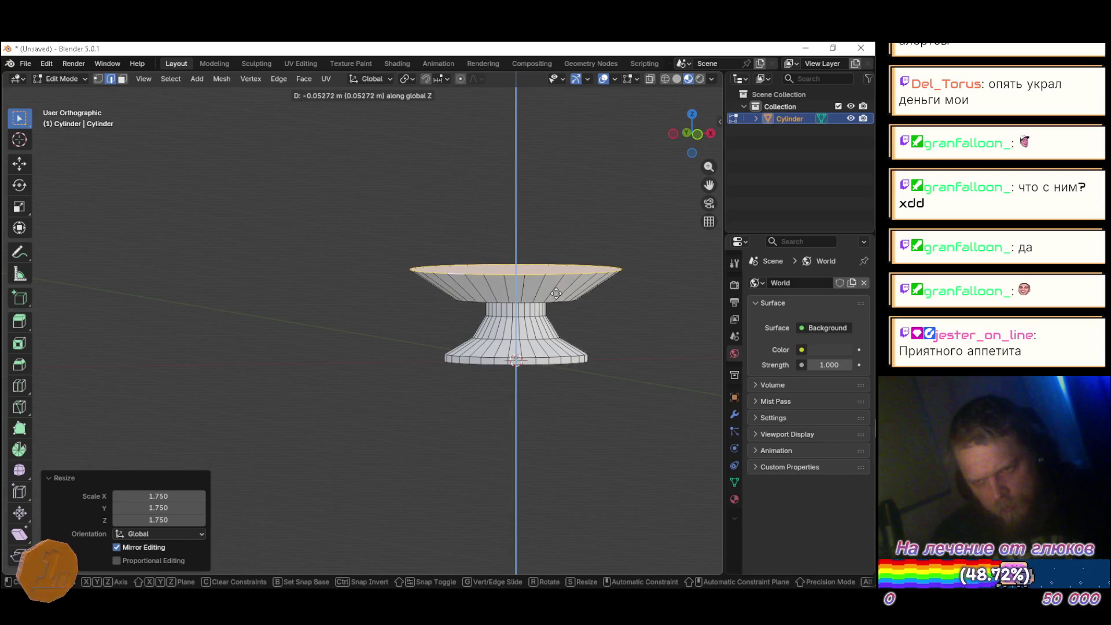
click(561, 305)
mouse_move(521, 309)
mouse_down()
mouse_move(570, 327)
mouse_move(614, 325)
mouse_move(567, 324)
mouse_move(513, 286)
mouse_up()
key(s)
click(632, 342)
alt+click(513, 285)
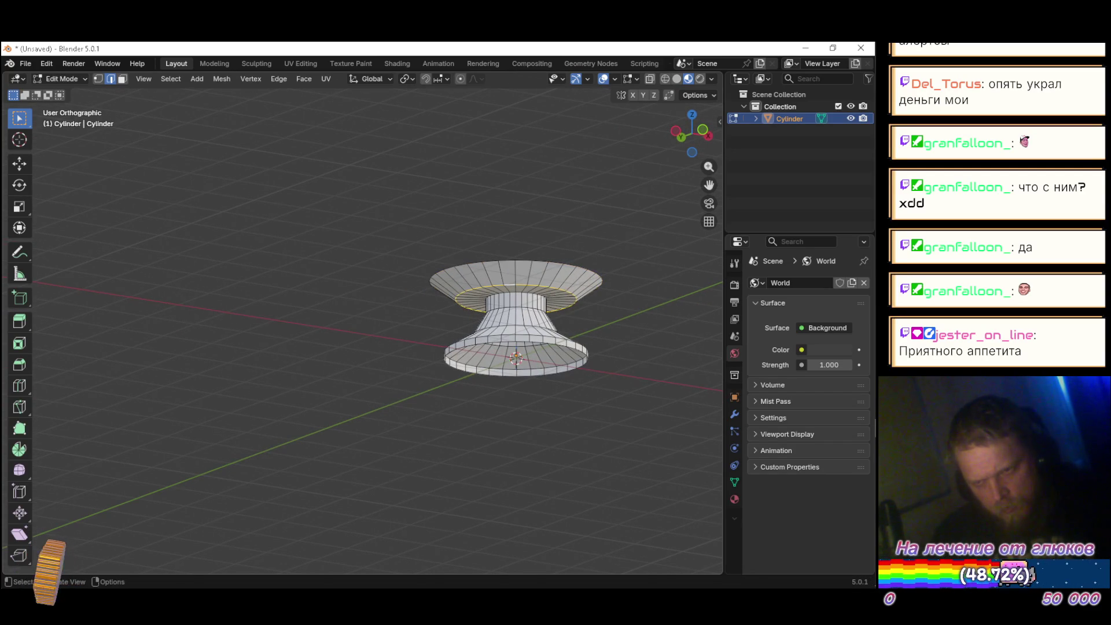
key(s)
click(664, 389)
Step: Scale the top face down to 0.912 after comparing with the Sketchfab reference
key(alt+Tab)
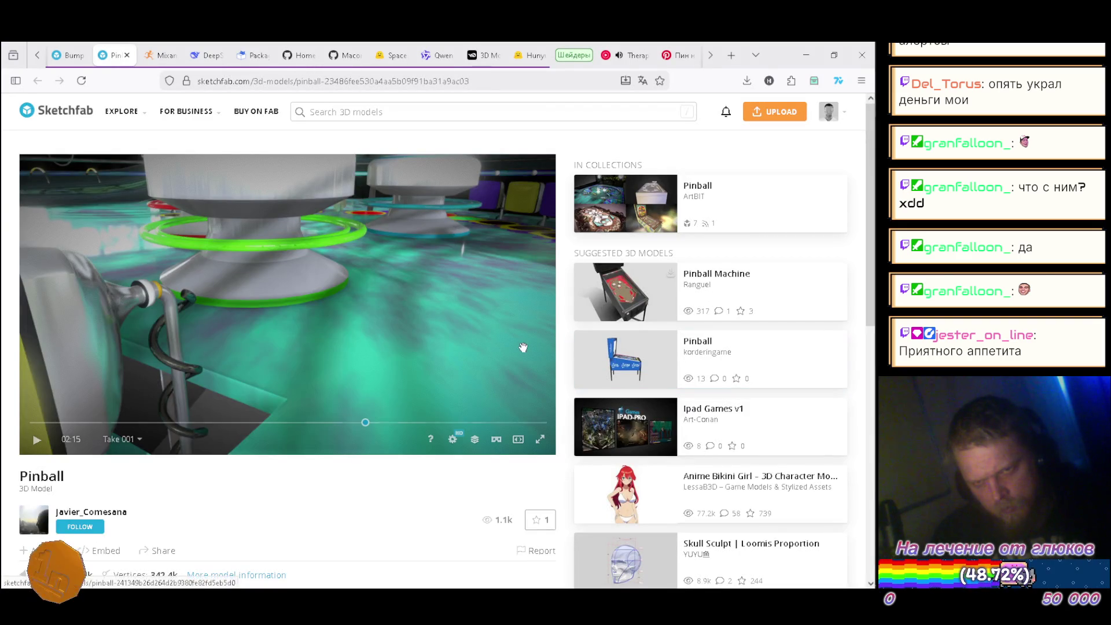
key(alt+Tab)
drag(521, 324, 544, 346)
key(alt+Tab)
key(alt+Tab)
drag(525, 282, 539, 327)
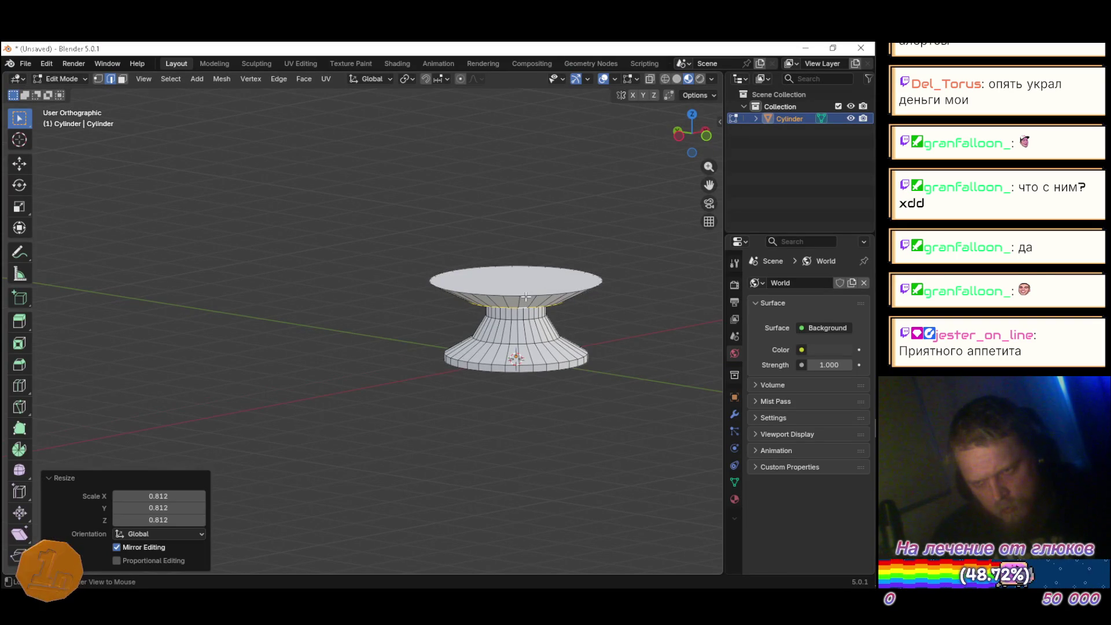
key(s)
click(650, 354)
mouse_move(620, 363)
mouse_down()
mouse_move(554, 402)
mouse_move(547, 343)
mouse_up()
key(alt+Tab)
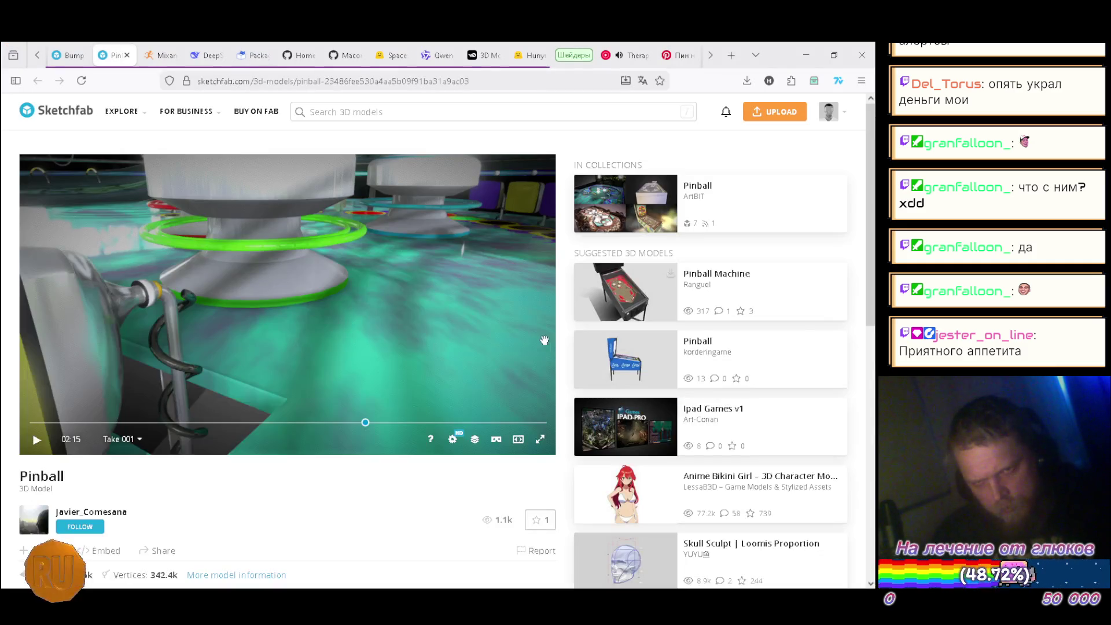
key(alt+Tab)
key(alt+Tab)
key(alt+Tab)
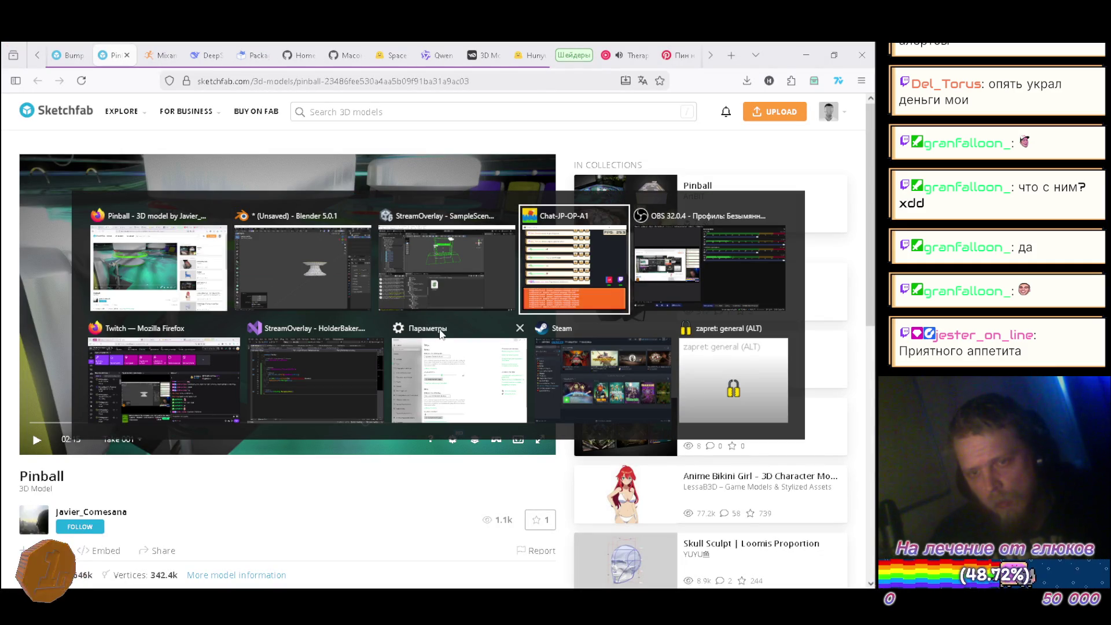
click(225, 219)
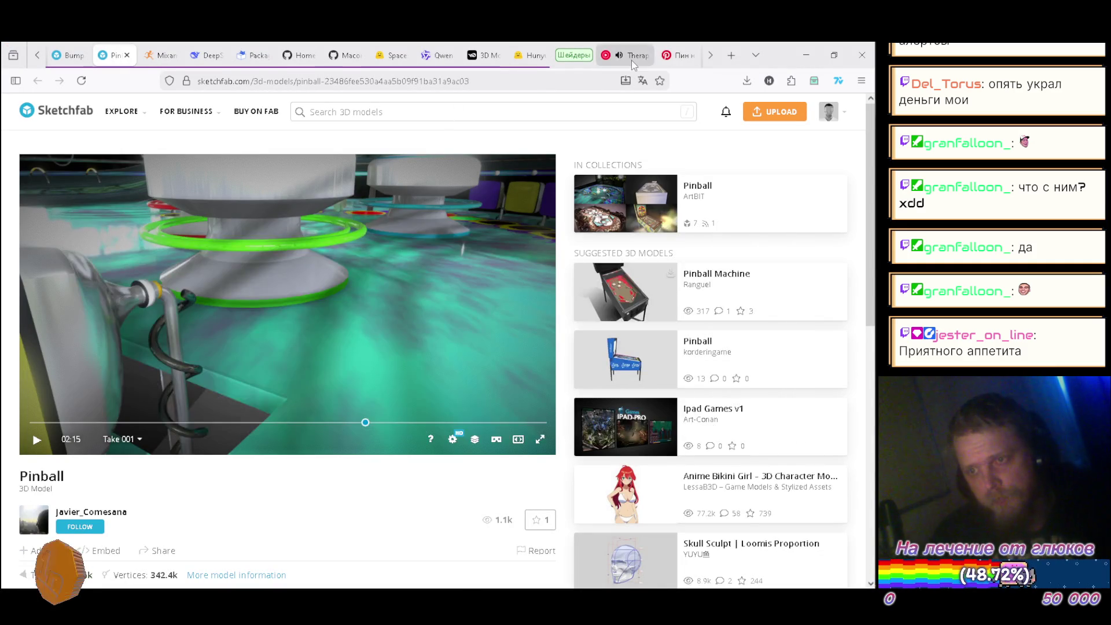
click(632, 59)
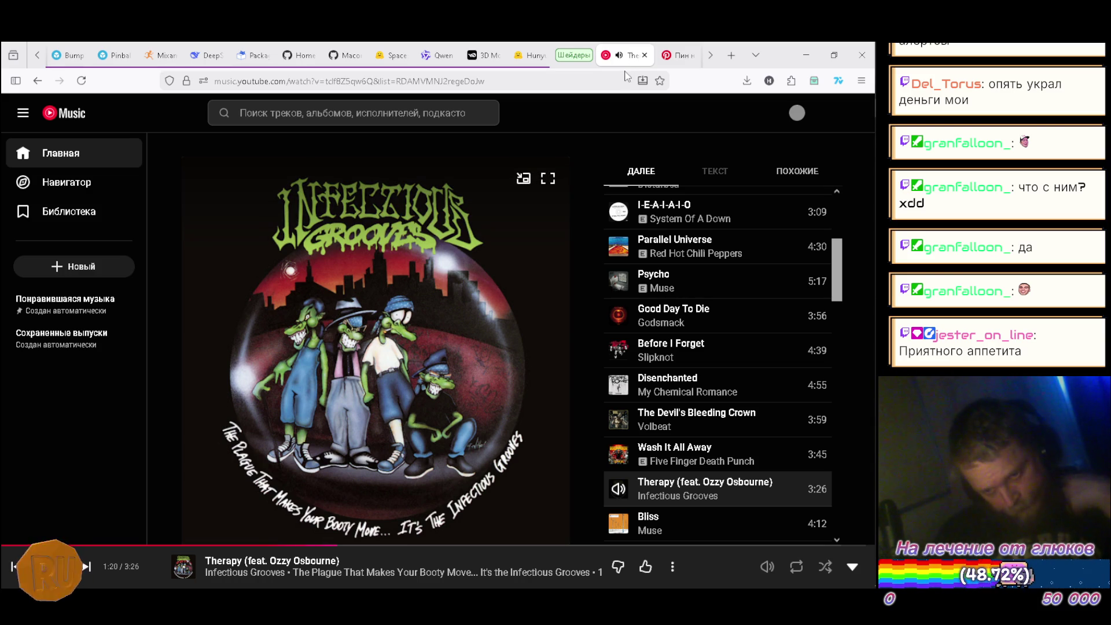
Step: Scroll the Up Next queue and play This Means War
scroll(717, 289, down, 2)
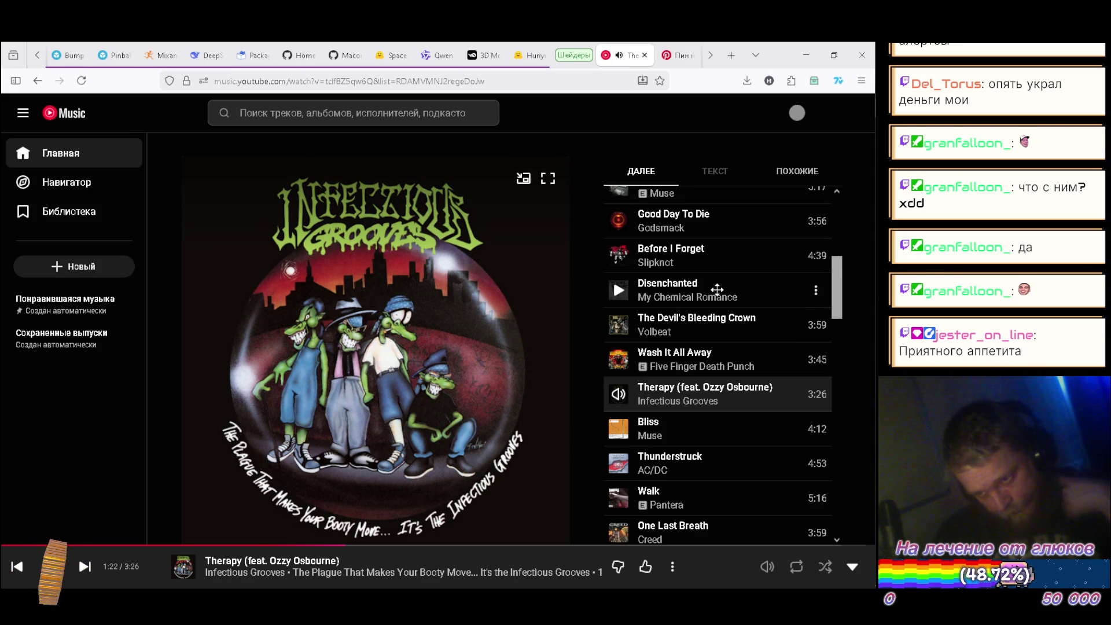
scroll(716, 289, down, 1)
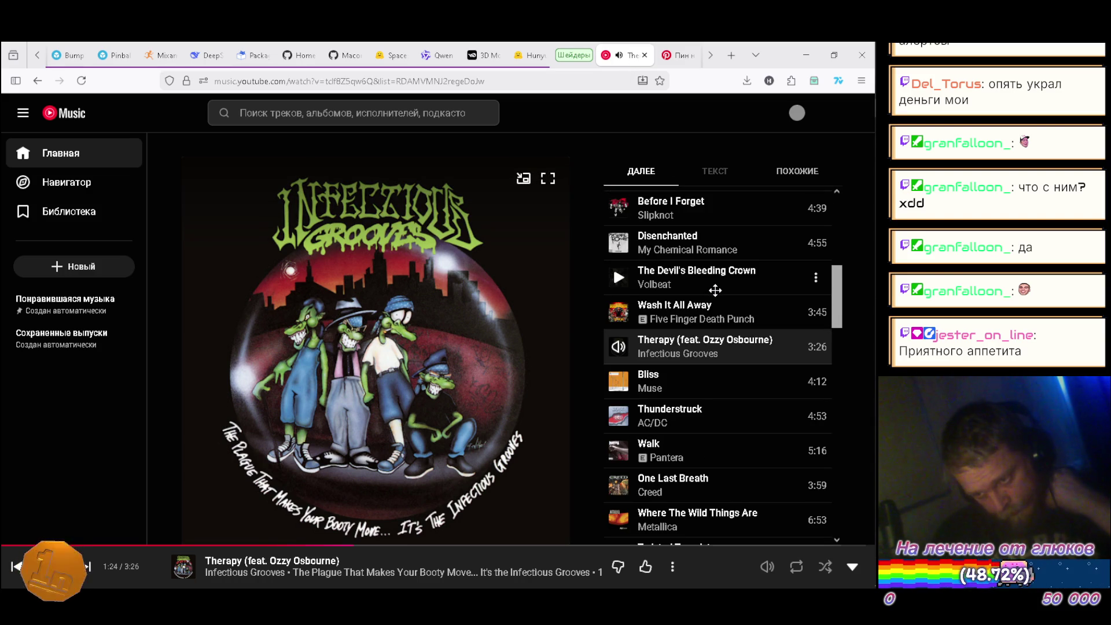
scroll(715, 290, down, 2)
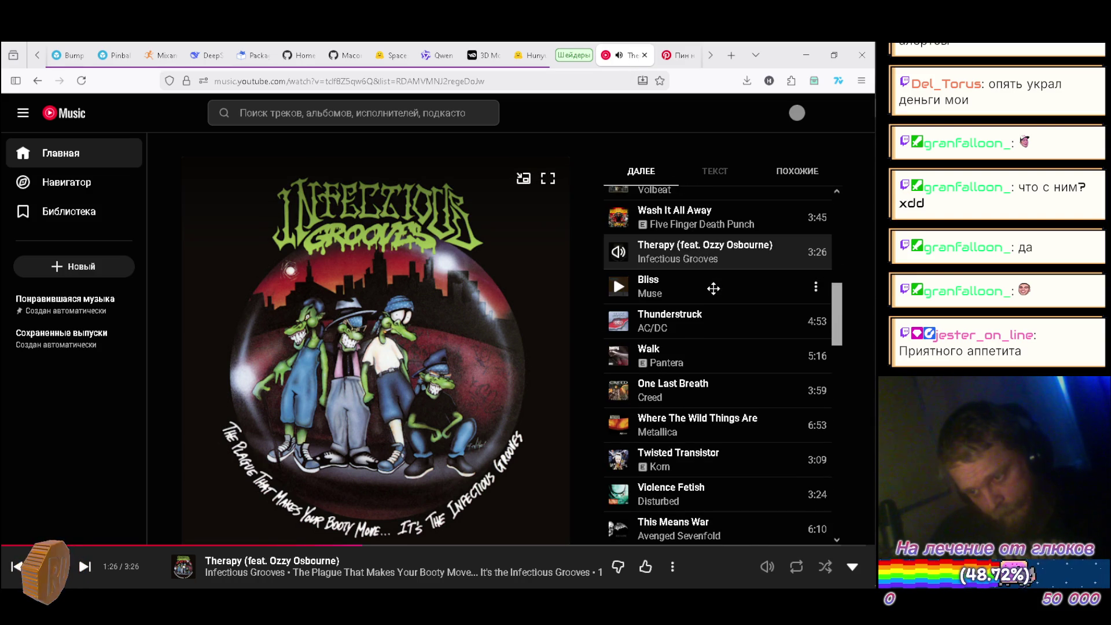
scroll(714, 288, down, 1)
scroll(713, 288, down, 1)
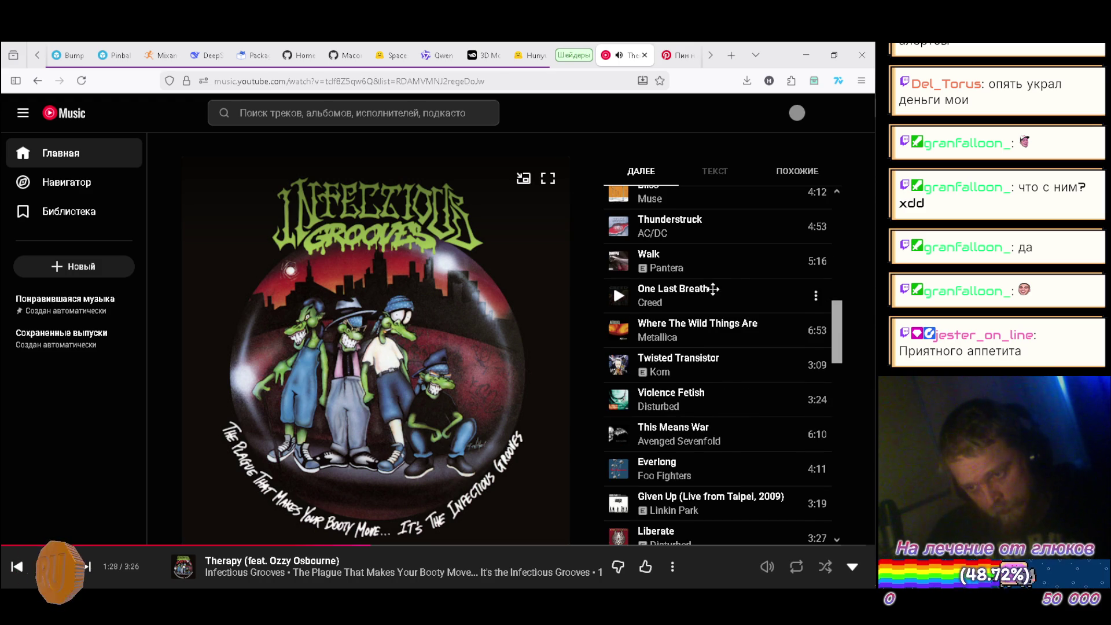
scroll(714, 288, down, 1)
scroll(707, 287, down, 1)
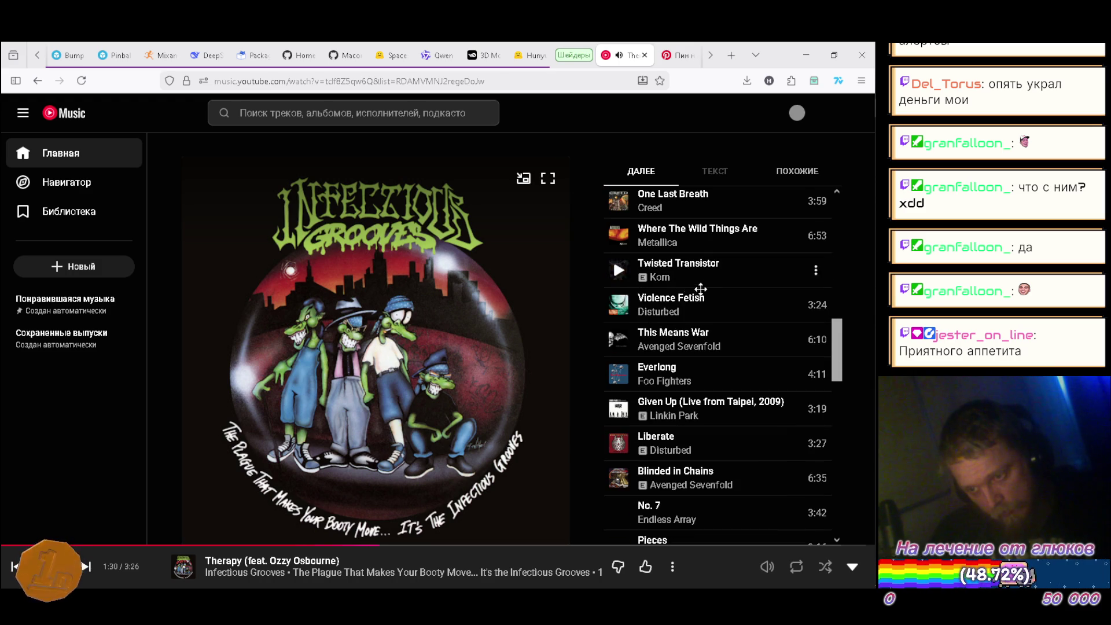
click(625, 341)
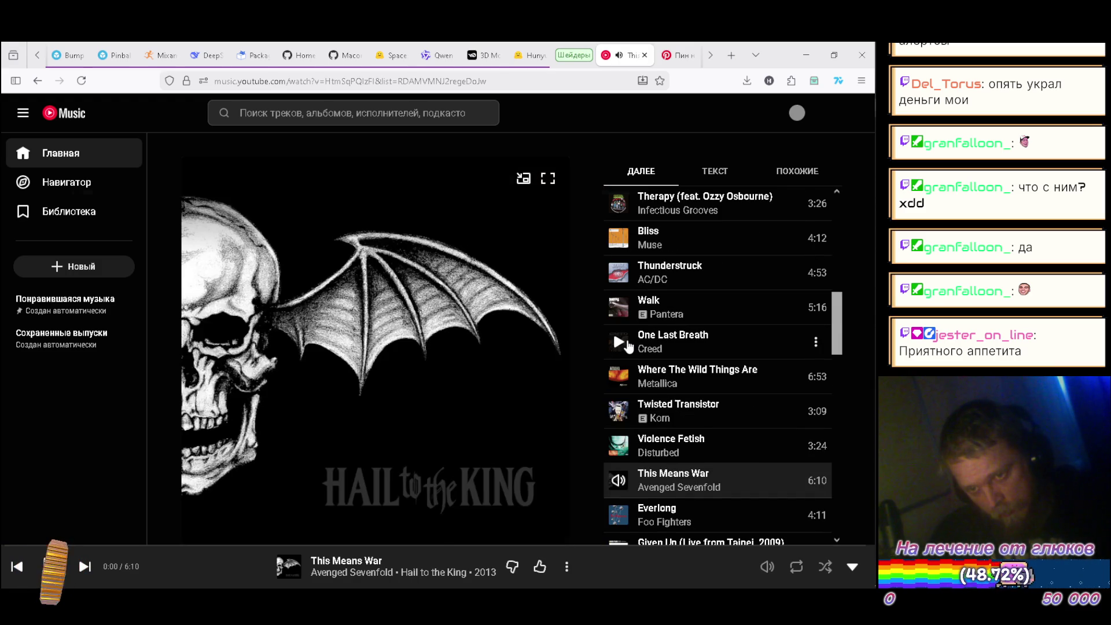
Step: Check the bumper in Blender, then return to the Sketchfab pinball tab
key(alt+Tab)
mouse_move(592, 289)
mouse_down()
mouse_move(588, 361)
mouse_move(548, 360)
mouse_move(559, 356)
mouse_up()
key(alt+Tab)
key(alt+Tab)
key(alt+Tab)
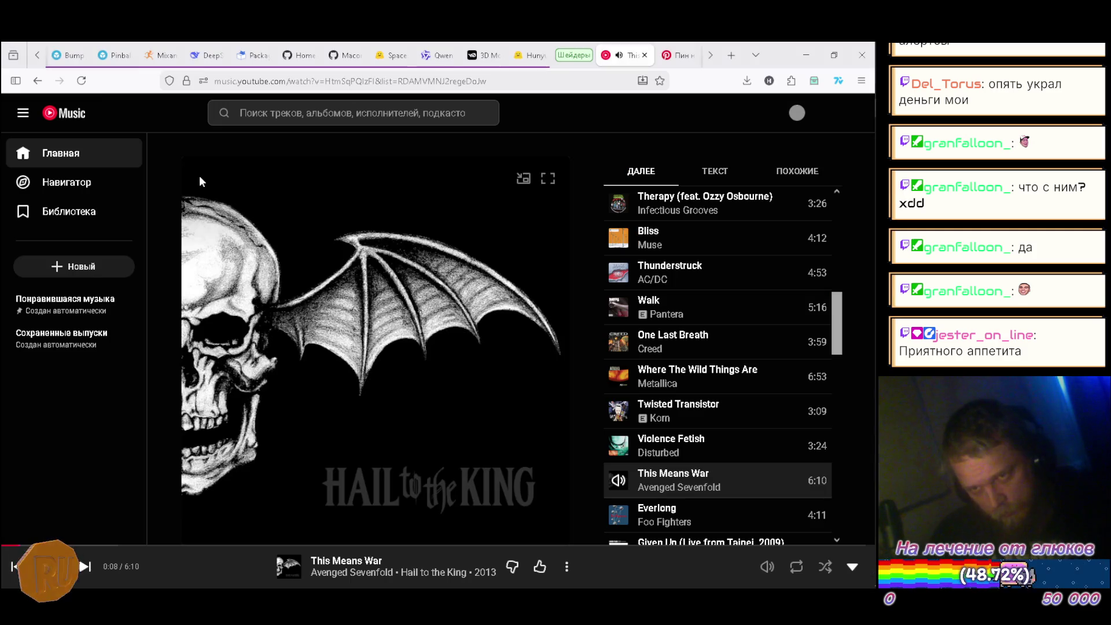
click(104, 53)
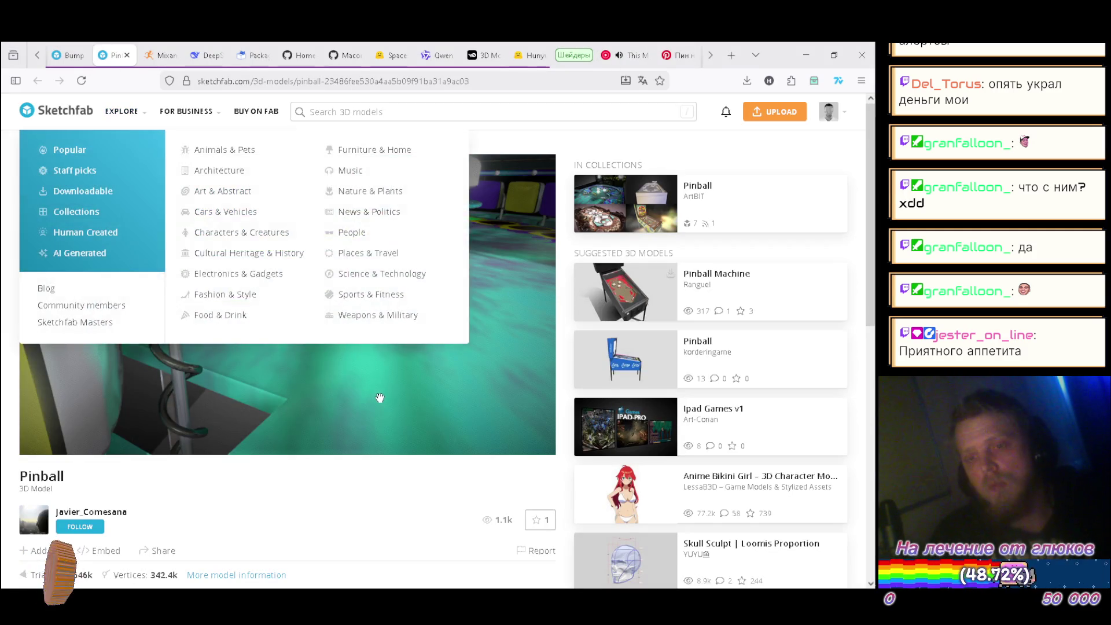
Step: Inspect the central bumper in the Sketchfab reference, then extrude the top face up along Z
mouse_move(266, 233)
mouse_down()
mouse_move(342, 343)
mouse_move(353, 328)
mouse_up()
mouse_move(443, 340)
mouse_down()
mouse_move(376, 344)
mouse_move(395, 348)
mouse_up()
key(alt+Tab)
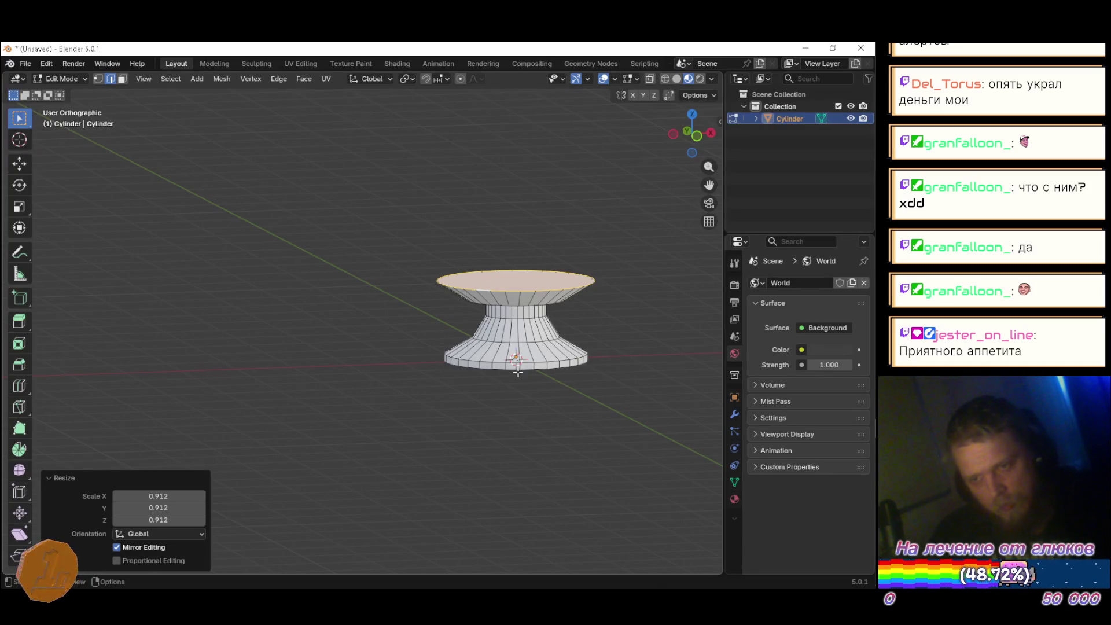
key(e)
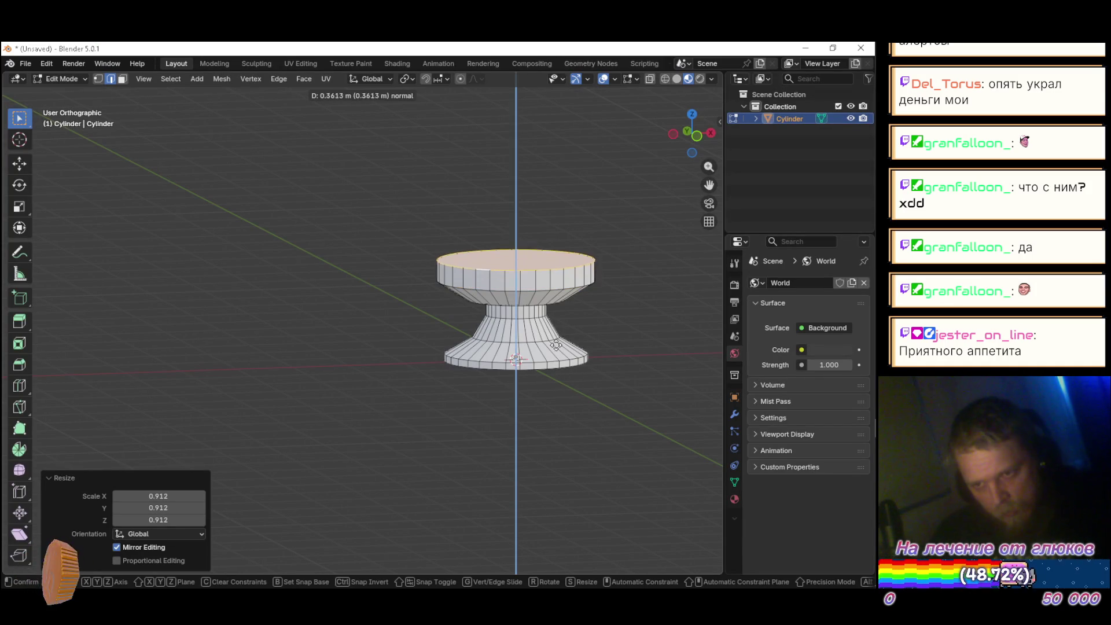
key(z)
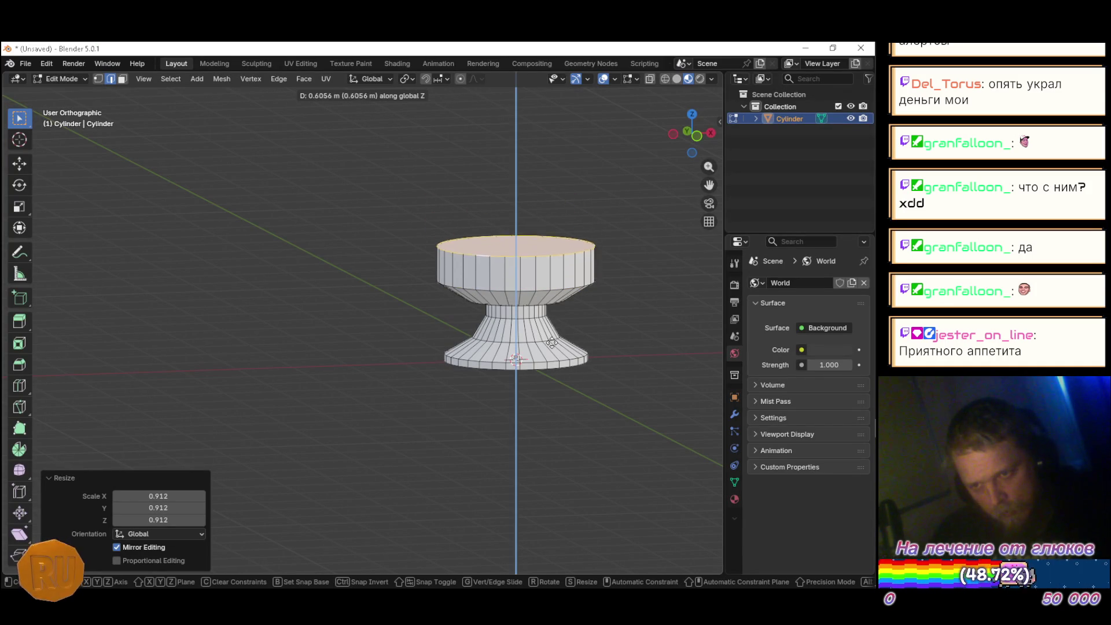
click(551, 330)
Step: Extrude the top face upward a second time
mouse_move(551, 330)
mouse_down()
mouse_move(573, 379)
mouse_move(530, 351)
mouse_up()
key(alt+Tab)
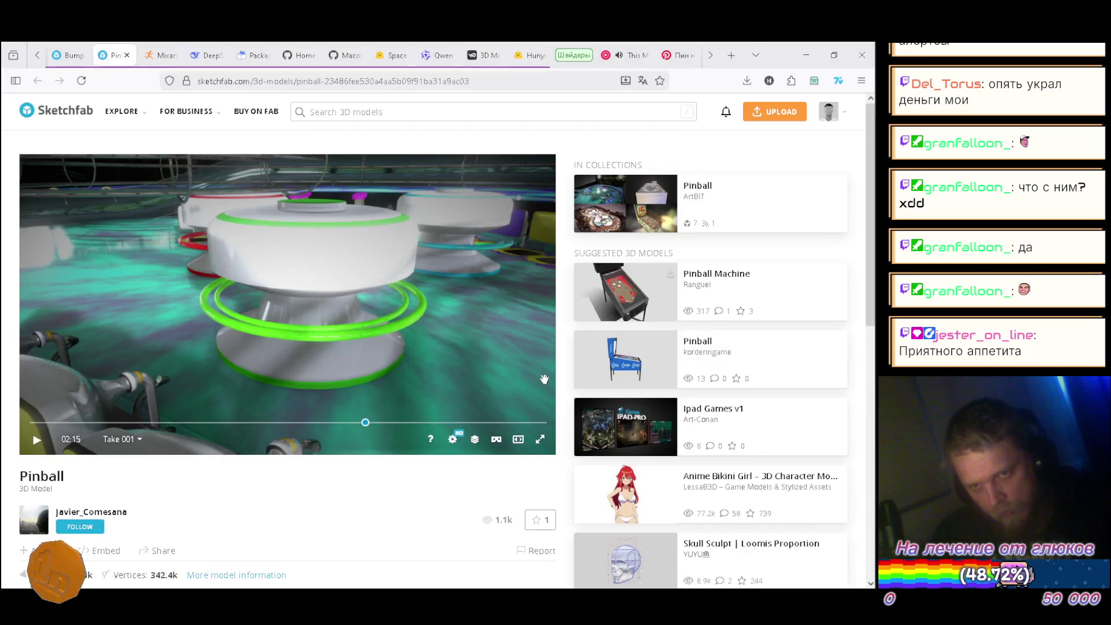
key(alt+Tab)
key(alt+Tab)
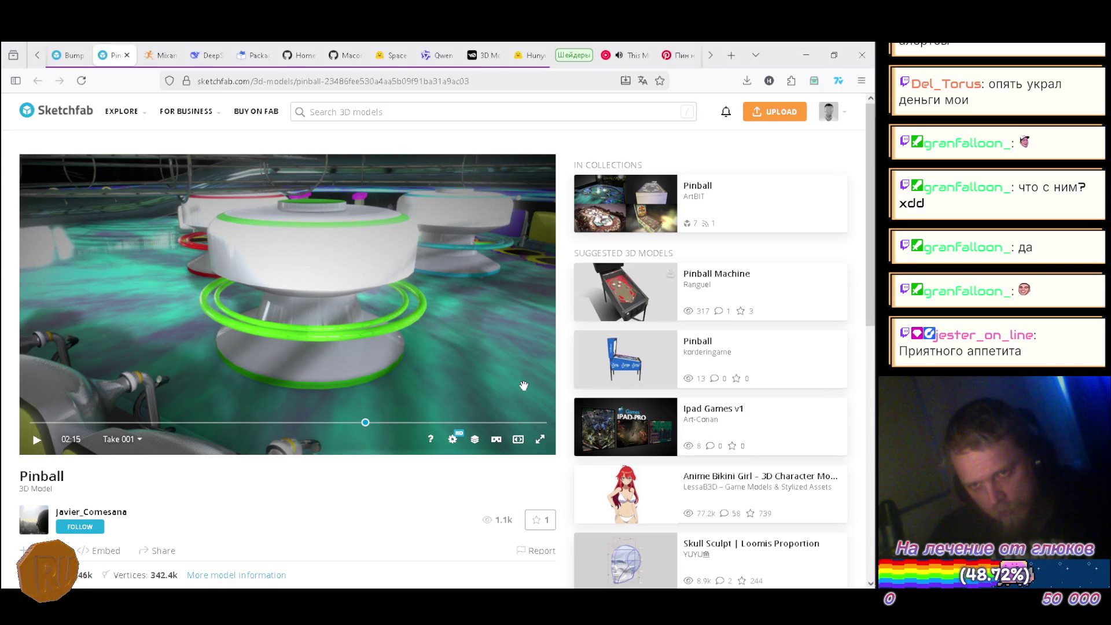
key(alt+Tab)
key(e)
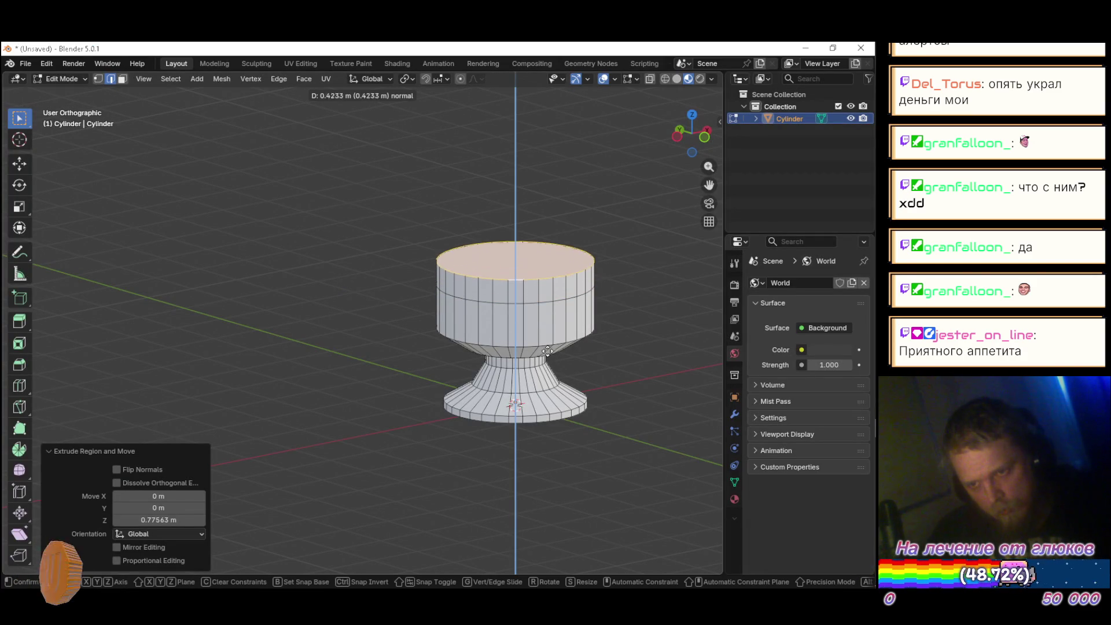
click(548, 344)
key(i)
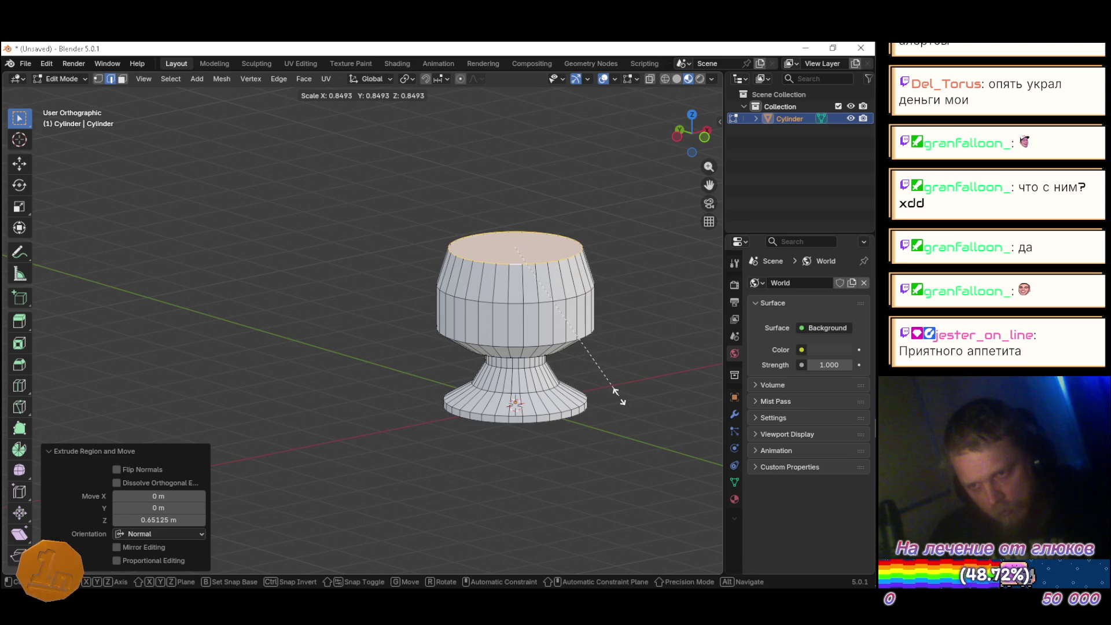
key(Escape)
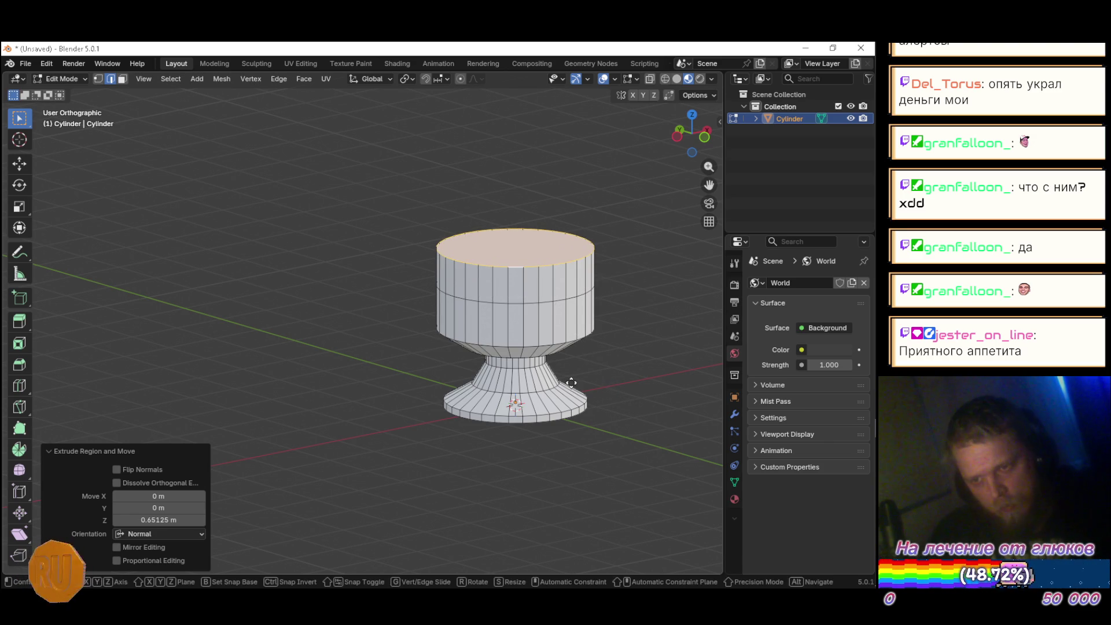
Step: Lower the top face along Z, then try another extrusion and undo it
key(g)
key(z)
click(570, 398)
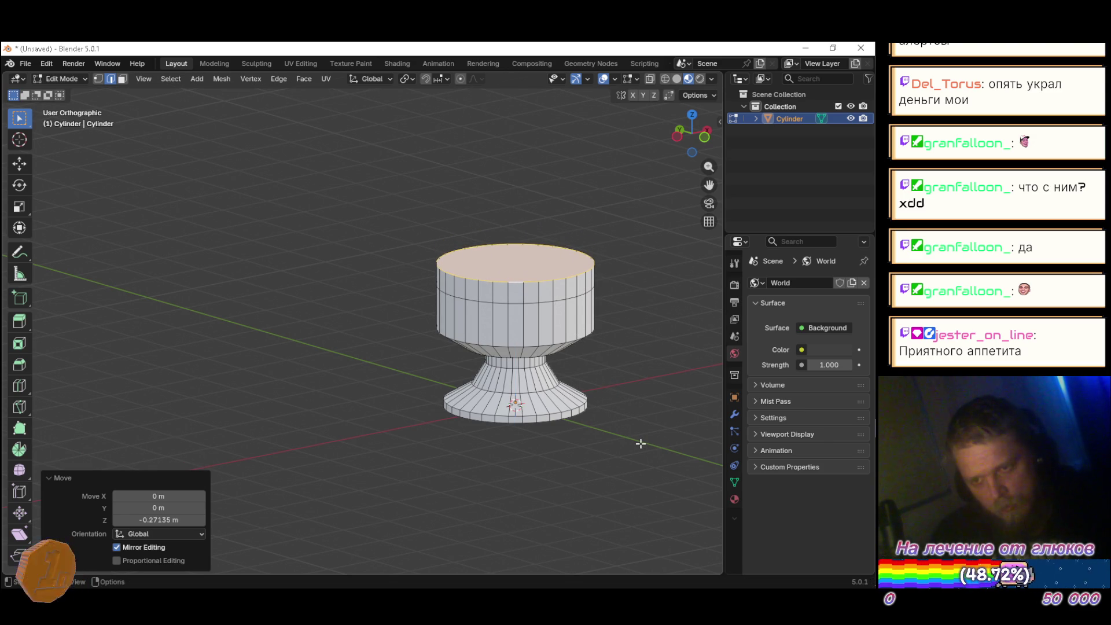
key(e)
click(637, 412)
key(s)
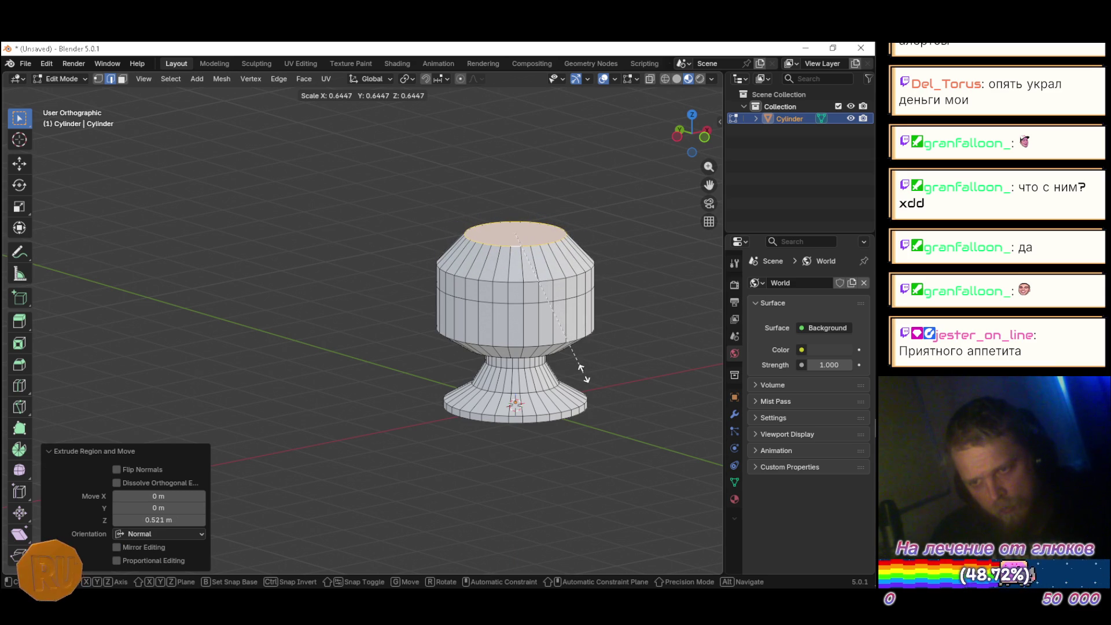
key(Escape)
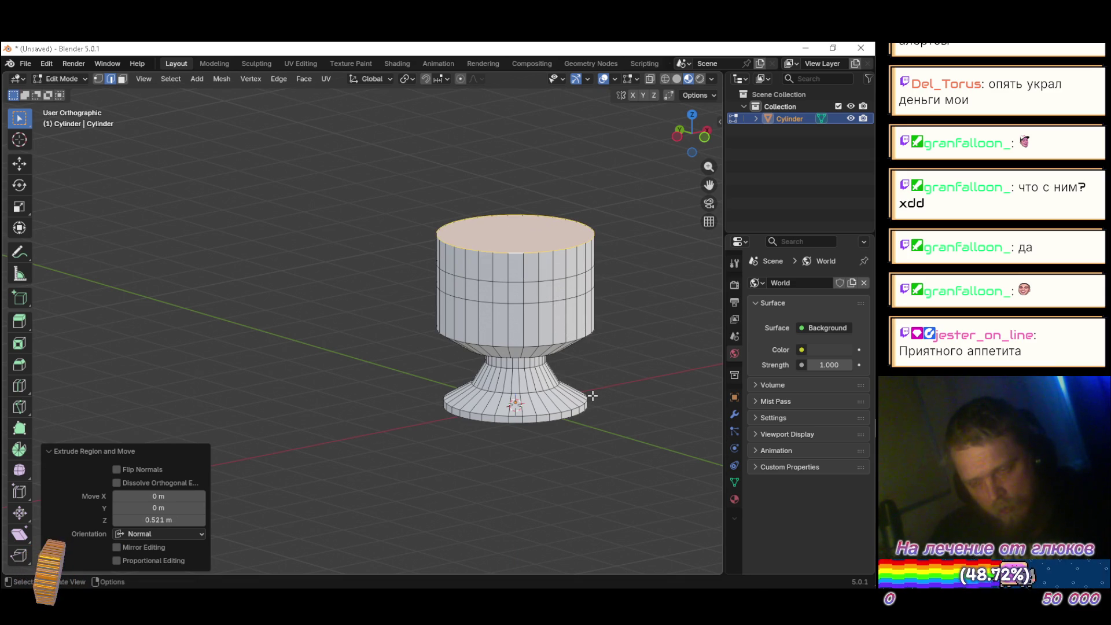
key(ctrl+z)
Step: Inset the top face by extruding in place and scaling it to 0.485
key(e)
key(Escape)
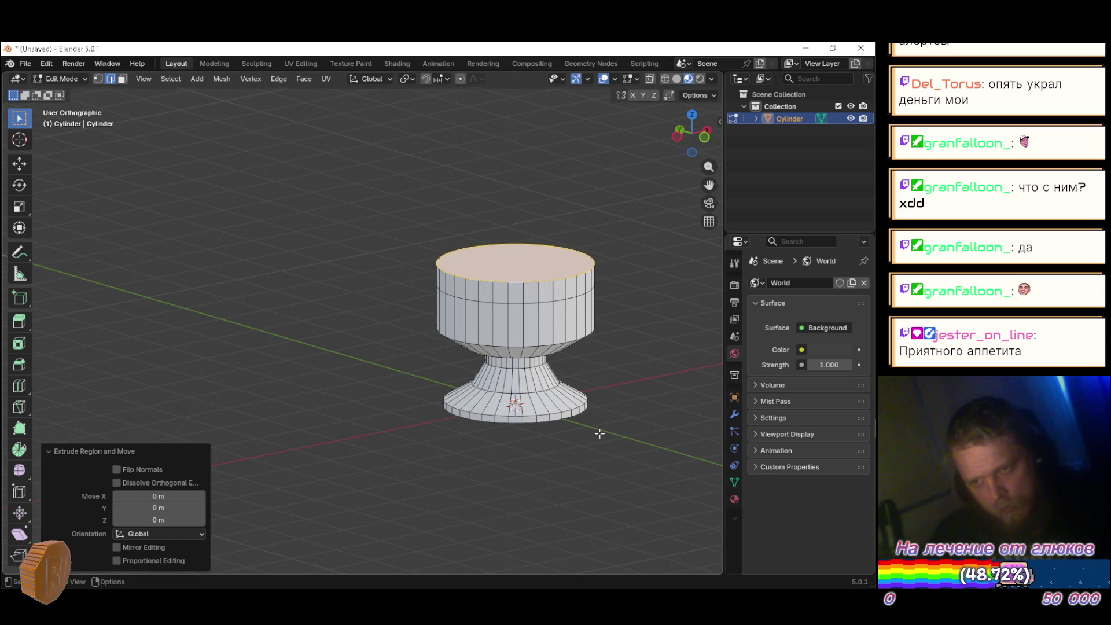
key(s)
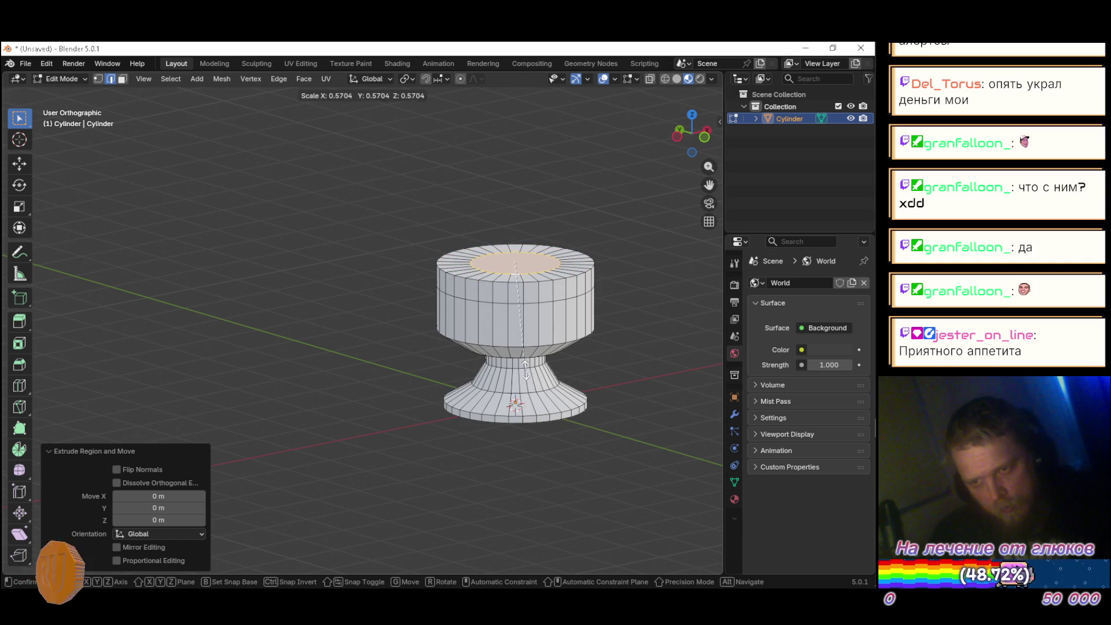
click(515, 354)
Step: Extrude the inner face 0.2605 m upward into a small central cap
key(alt+Tab)
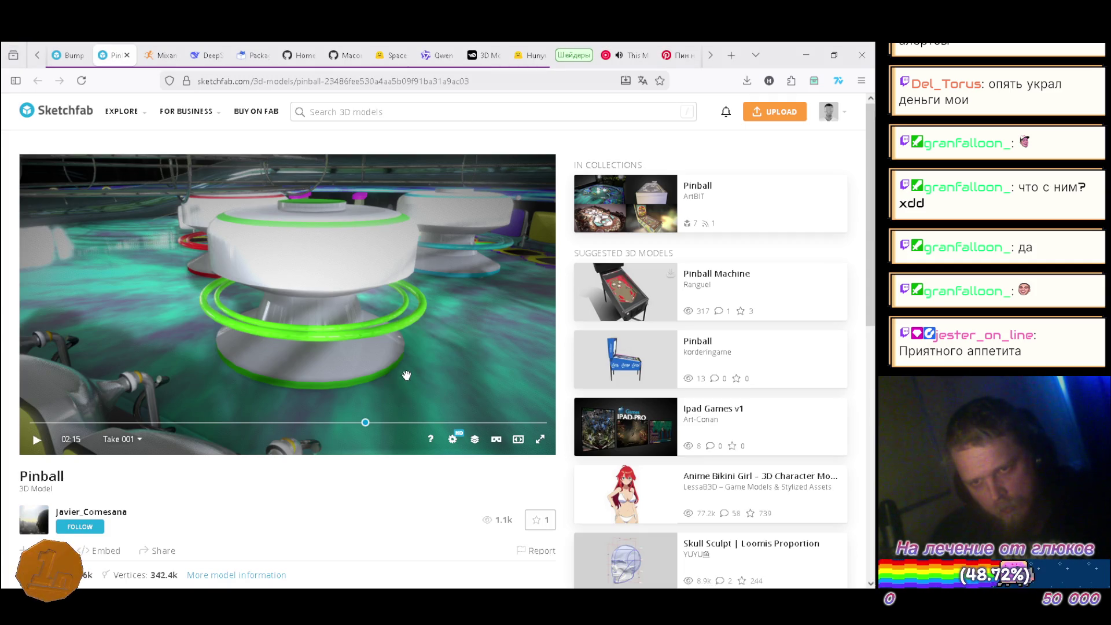
key(alt+Tab)
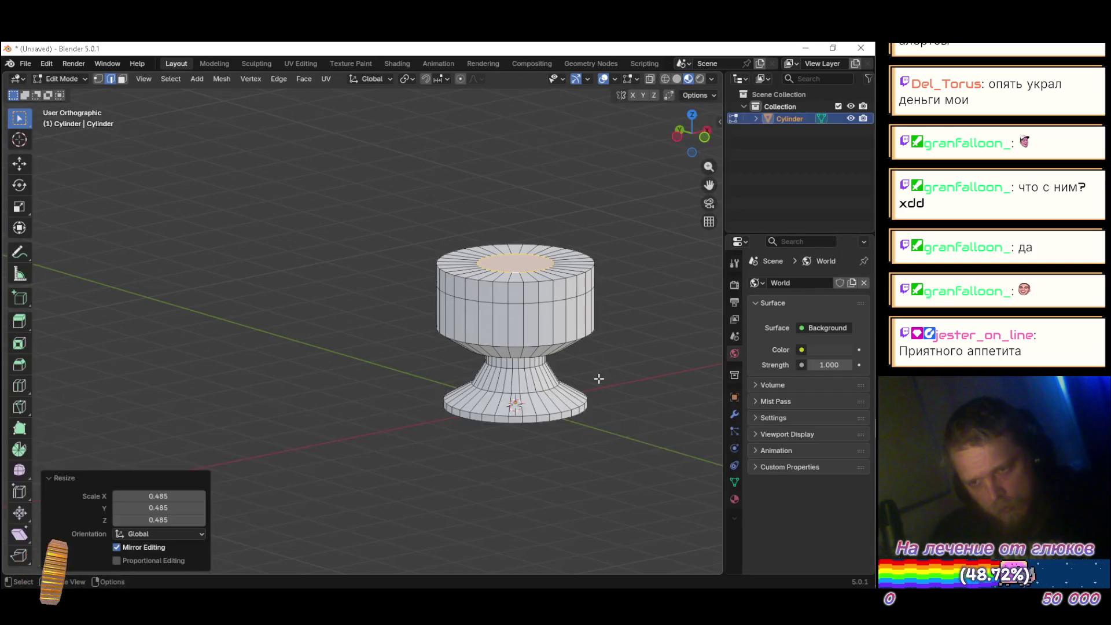
key(e)
click(591, 344)
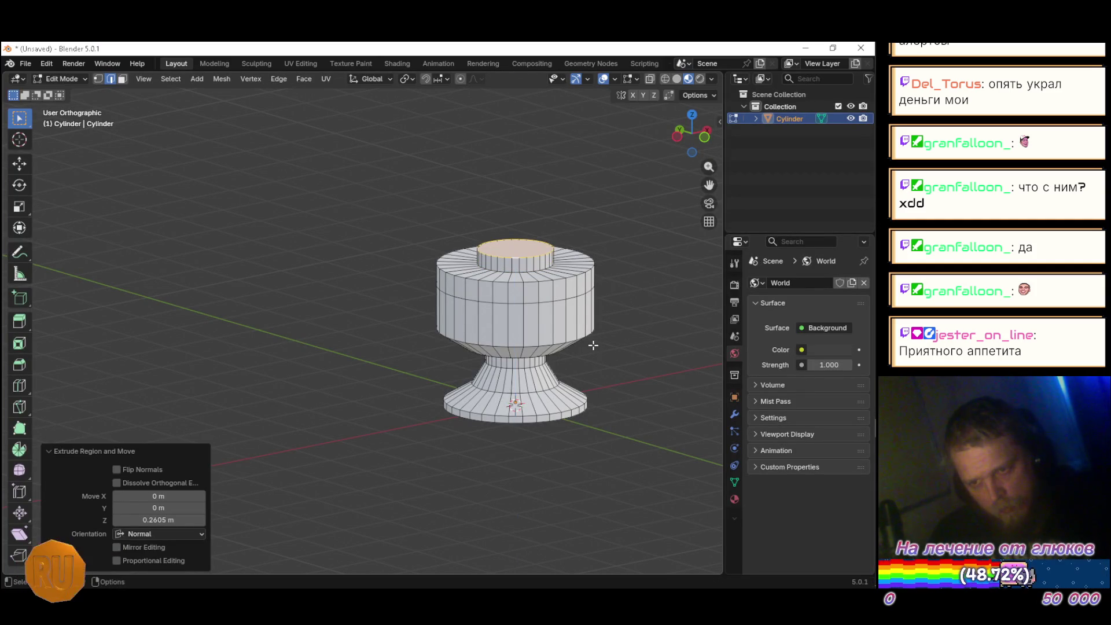
key(alt+Tab)
key(alt+Tab)
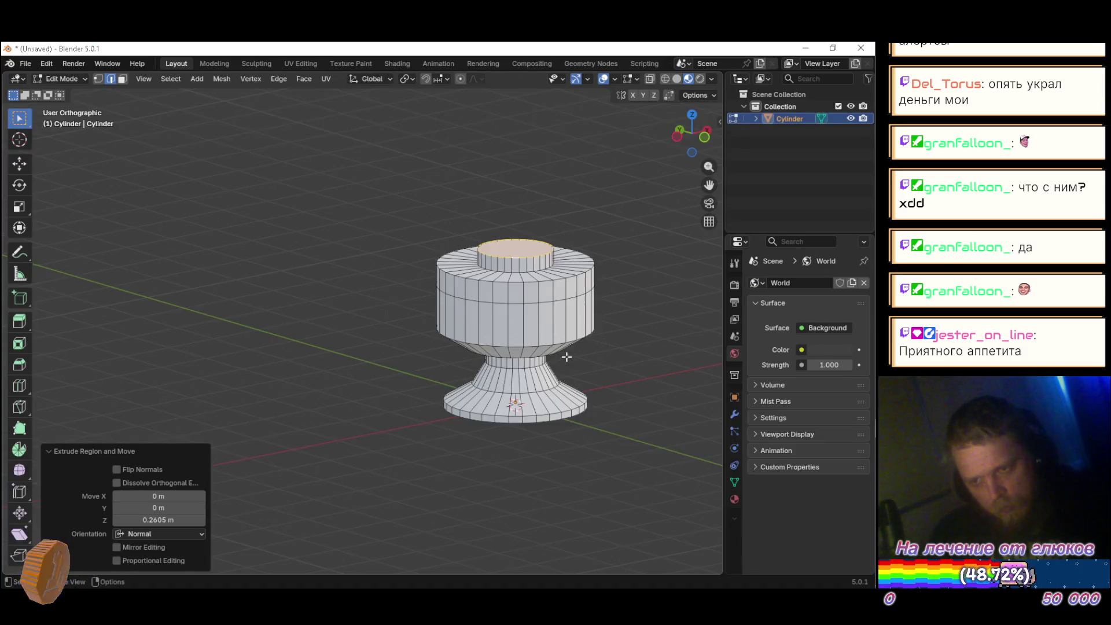
alt+click(520, 290)
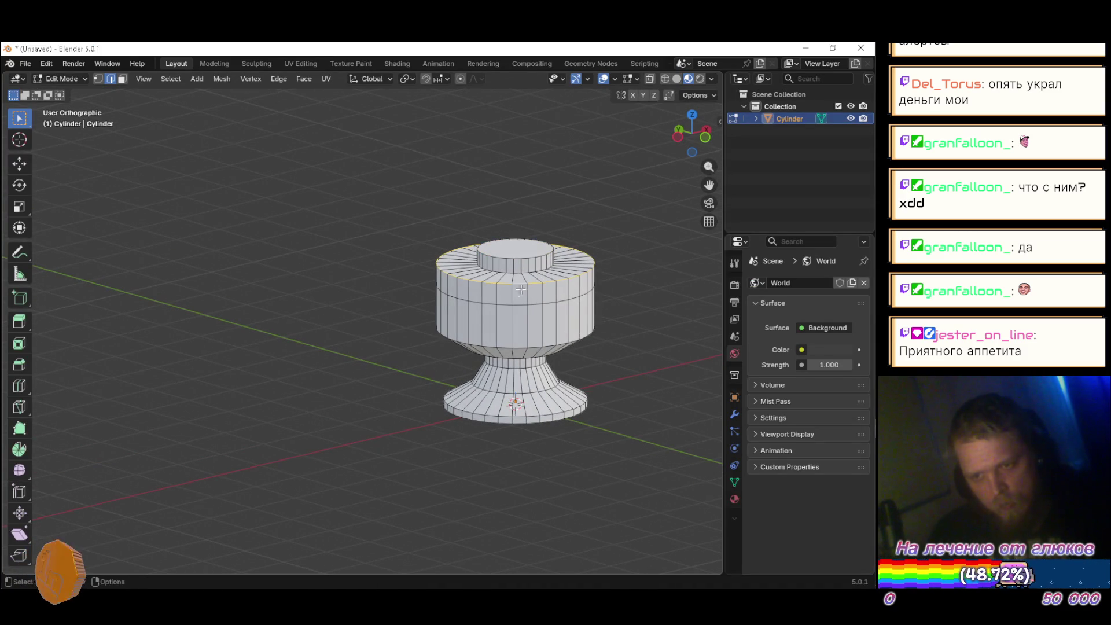
Step: Bevel the cap's upper rim edge loop with width 0.218 m and 3 segments
click(25, 366)
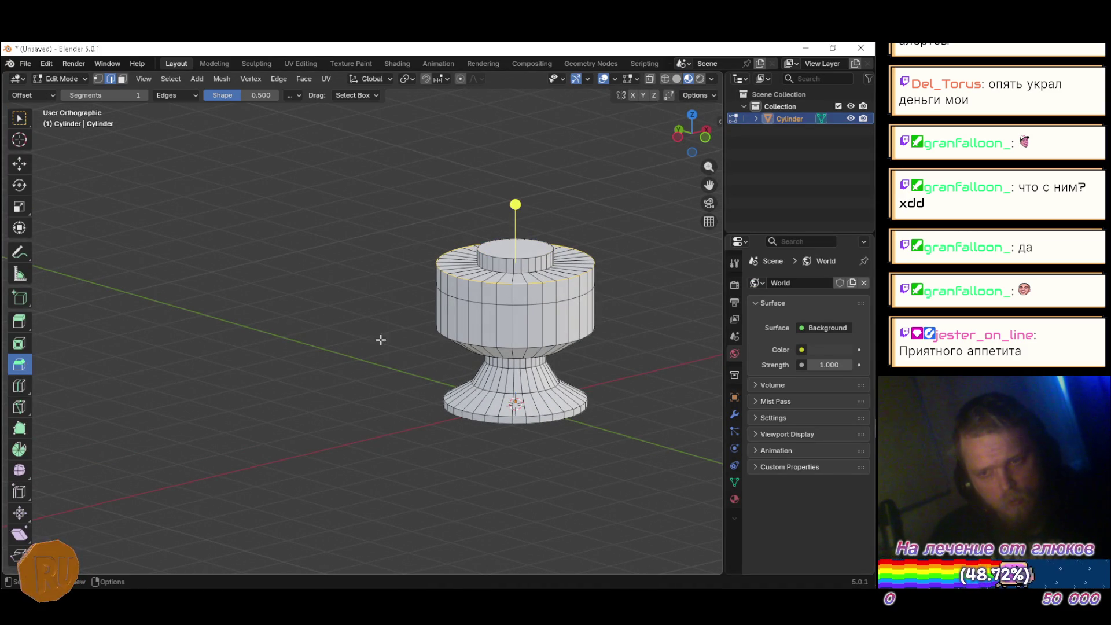
drag(519, 198, 529, 185)
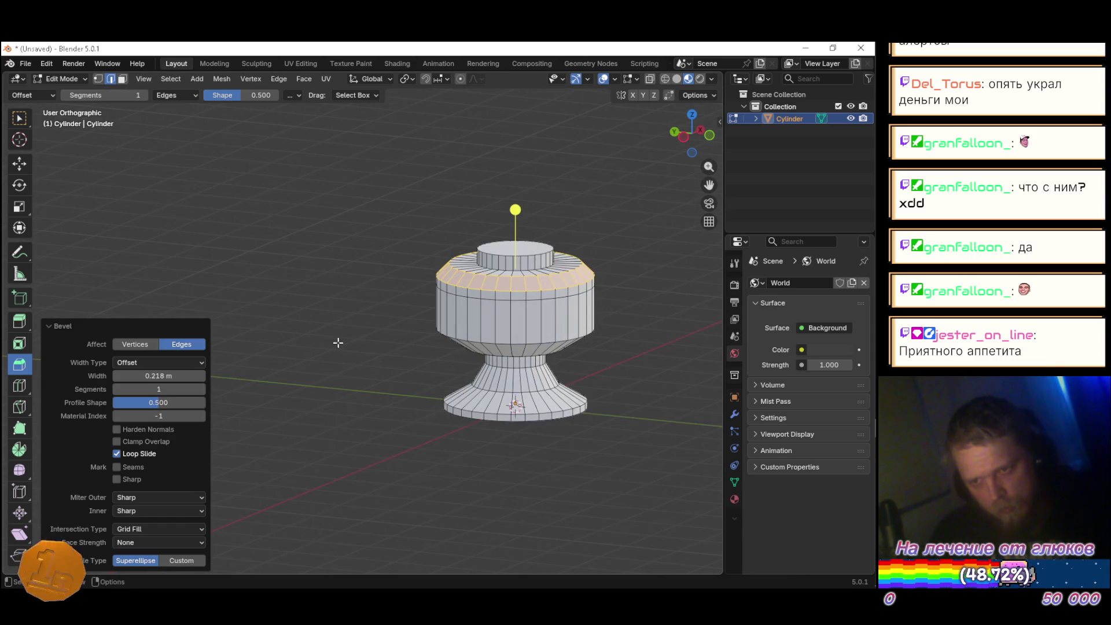
click(202, 390)
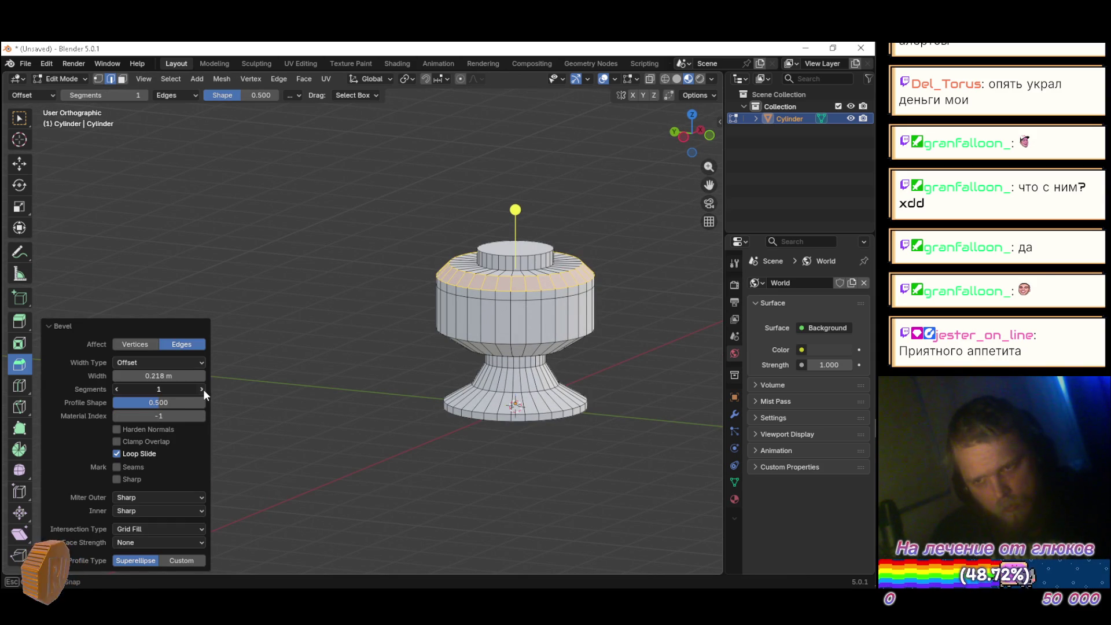
mouse_move(384, 389)
mouse_down()
mouse_move(619, 354)
mouse_move(549, 379)
mouse_up()
mouse_move(439, 391)
mouse_down()
mouse_move(568, 375)
mouse_move(471, 377)
mouse_move(484, 383)
mouse_move(422, 366)
mouse_up()
key(alt+Tab)
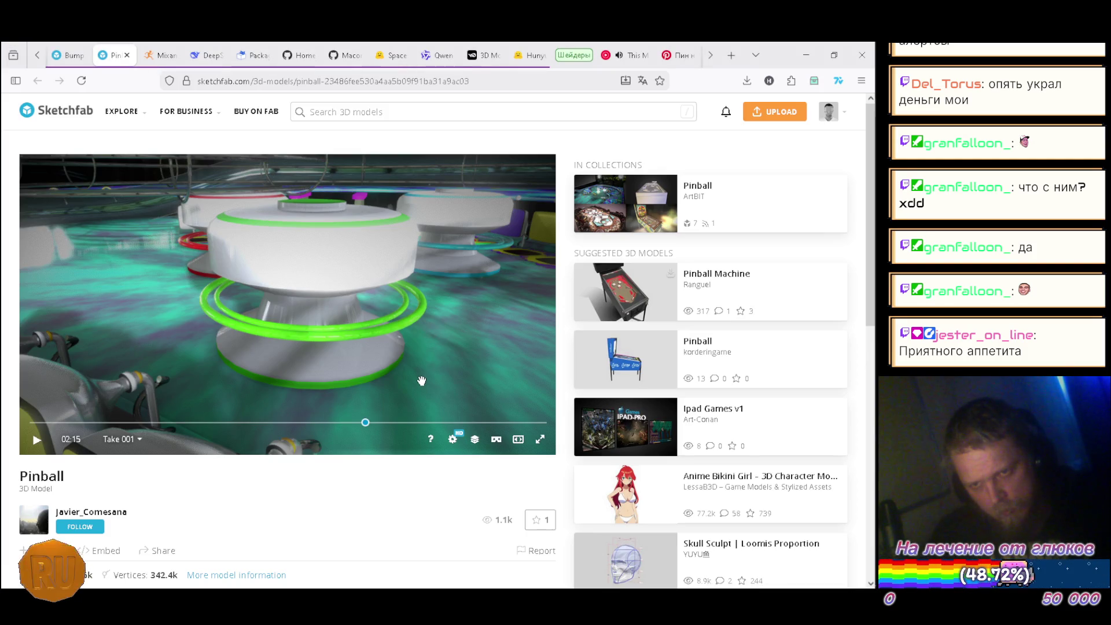
key(alt+Tab)
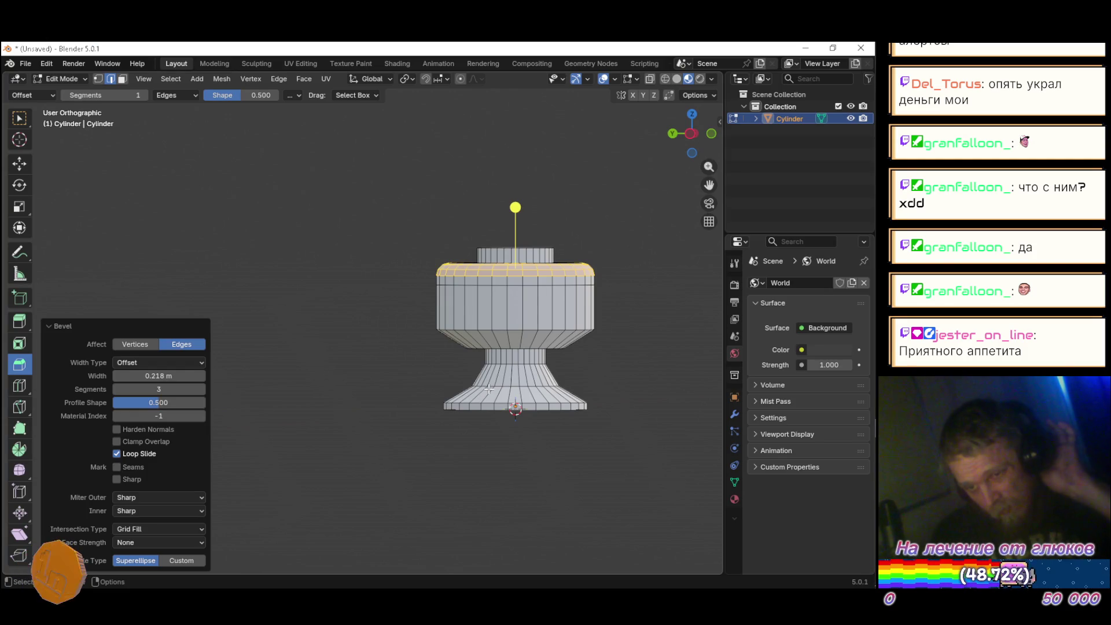
mouse_move(452, 453)
mouse_down()
mouse_move(558, 473)
mouse_move(532, 461)
mouse_move(436, 521)
mouse_up()
click(441, 514)
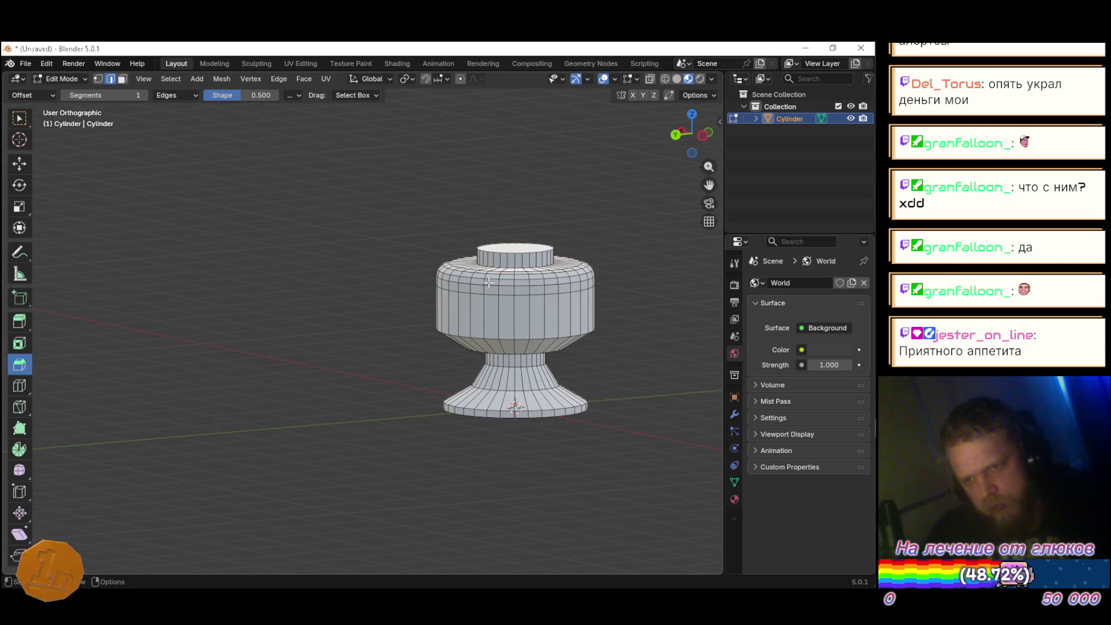
scroll(492, 285, up, 5)
mouse_move(446, 322)
mouse_down()
mouse_move(460, 298)
mouse_move(508, 305)
mouse_up()
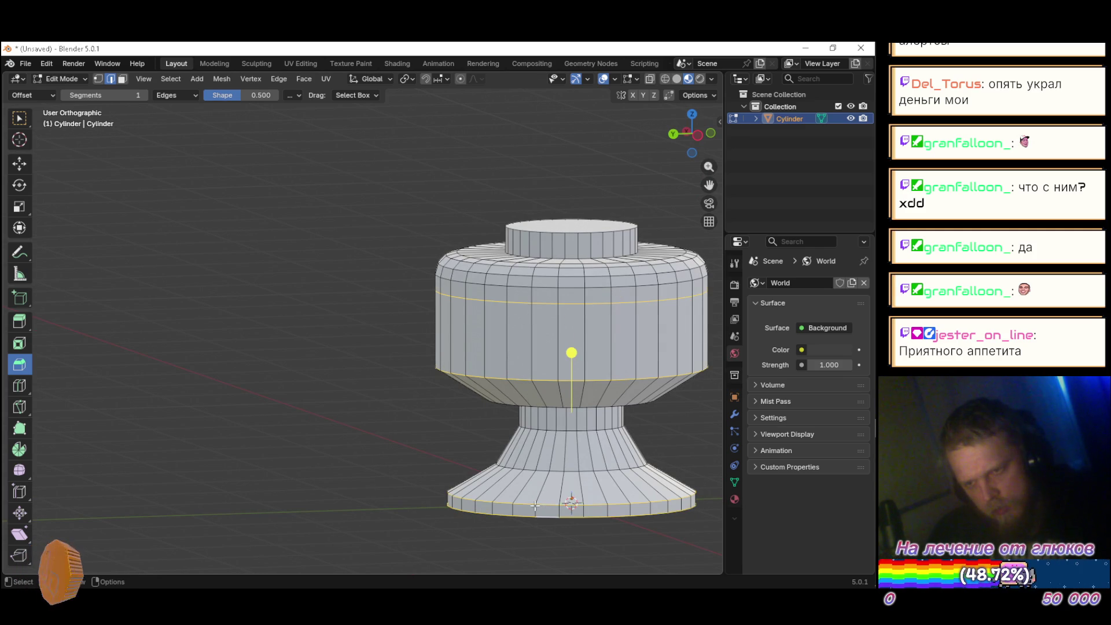
key(s)
key(0)
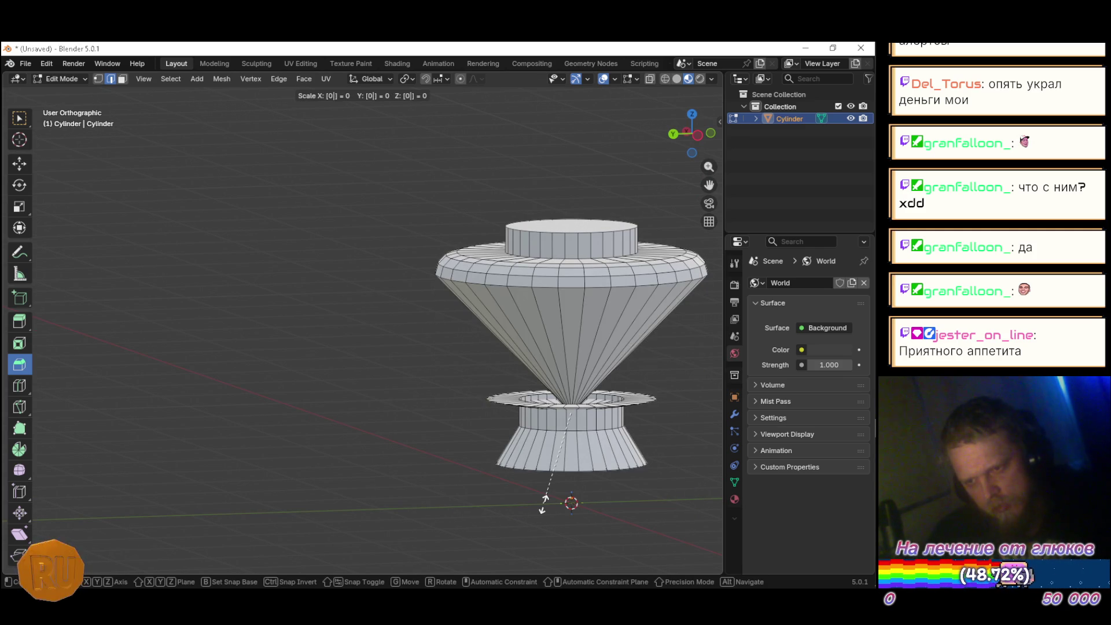
key(Escape)
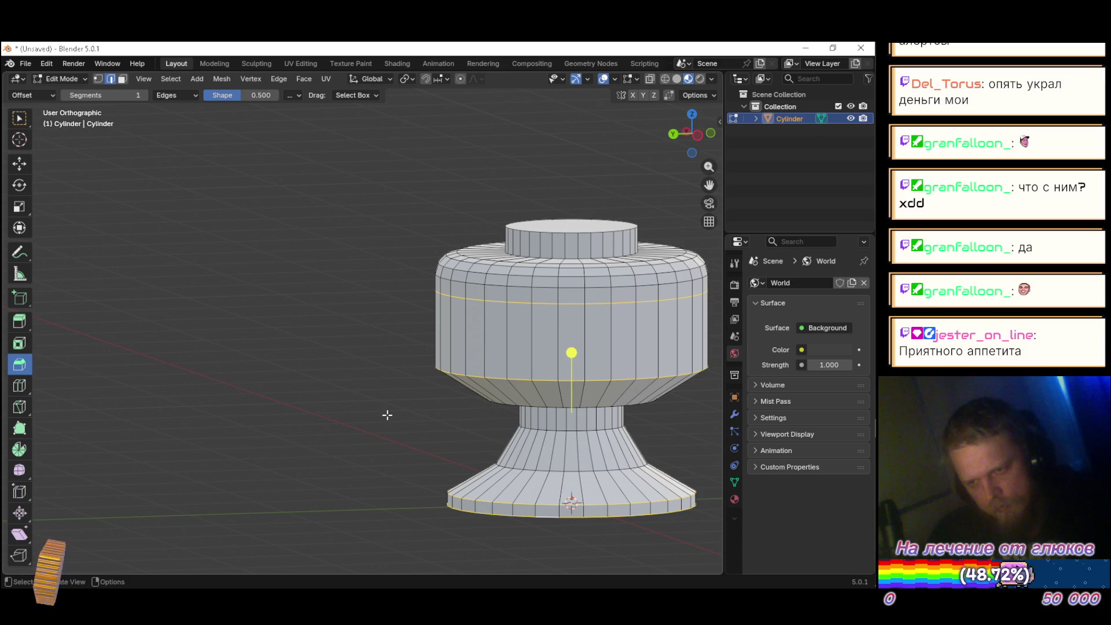
key(w)
mouse_move(337, 462)
mouse_down()
mouse_move(377, 505)
mouse_move(571, 538)
mouse_move(511, 485)
mouse_up()
mouse_move(482, 444)
mouse_down()
mouse_move(384, 486)
mouse_move(392, 452)
mouse_move(355, 375)
mouse_move(411, 422)
mouse_move(461, 432)
mouse_move(503, 391)
mouse_move(473, 389)
mouse_move(415, 422)
mouse_move(409, 392)
mouse_move(444, 236)
mouse_move(484, 358)
mouse_move(607, 461)
mouse_move(592, 486)
mouse_up()
scroll(402, 441, down, 4)
key(KP_7)
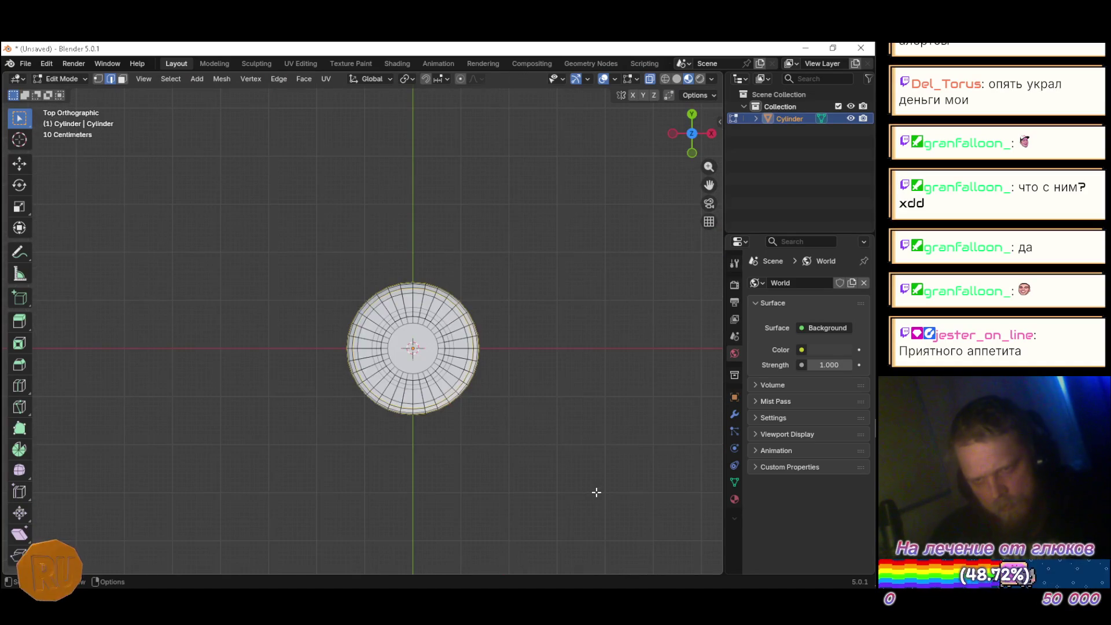
Step: Invert the selection and hide it, leaving only the remaining rings visible
scroll(366, 353, up, 4)
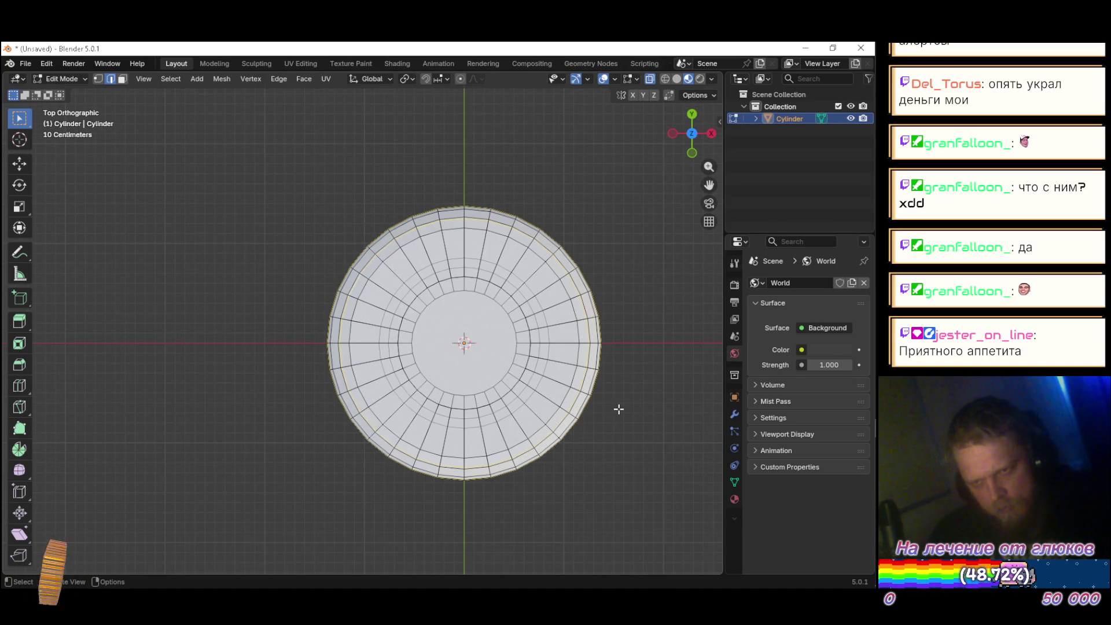
scroll(621, 409, down, 4)
mouse_move(628, 434)
mouse_down()
mouse_move(632, 414)
mouse_move(471, 327)
mouse_move(423, 339)
mouse_move(424, 327)
mouse_move(359, 332)
mouse_move(360, 347)
mouse_up()
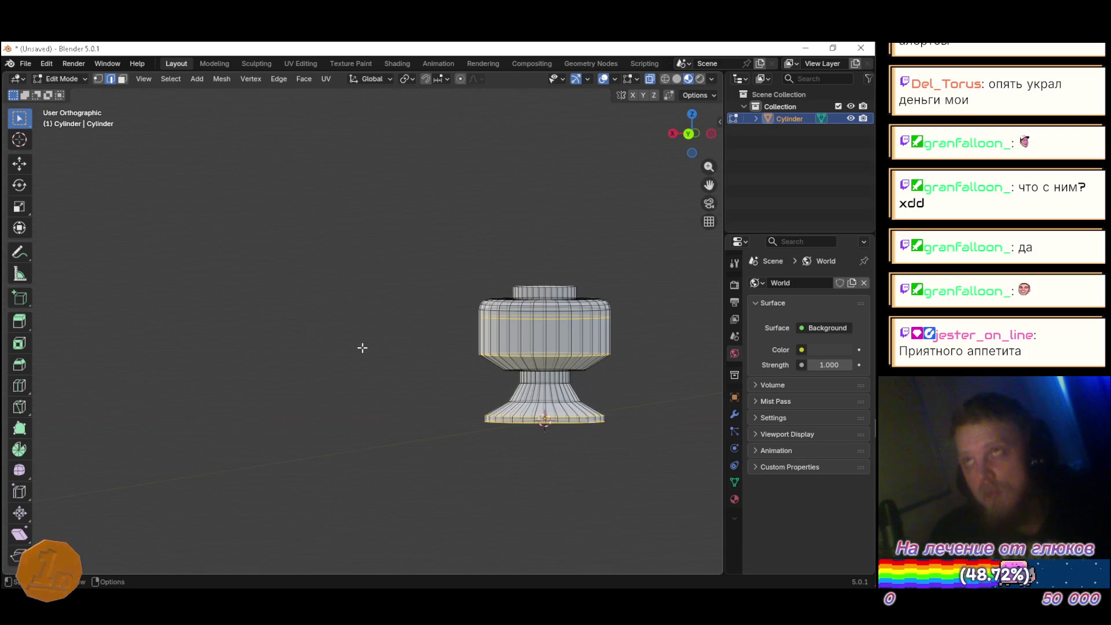
click(167, 79)
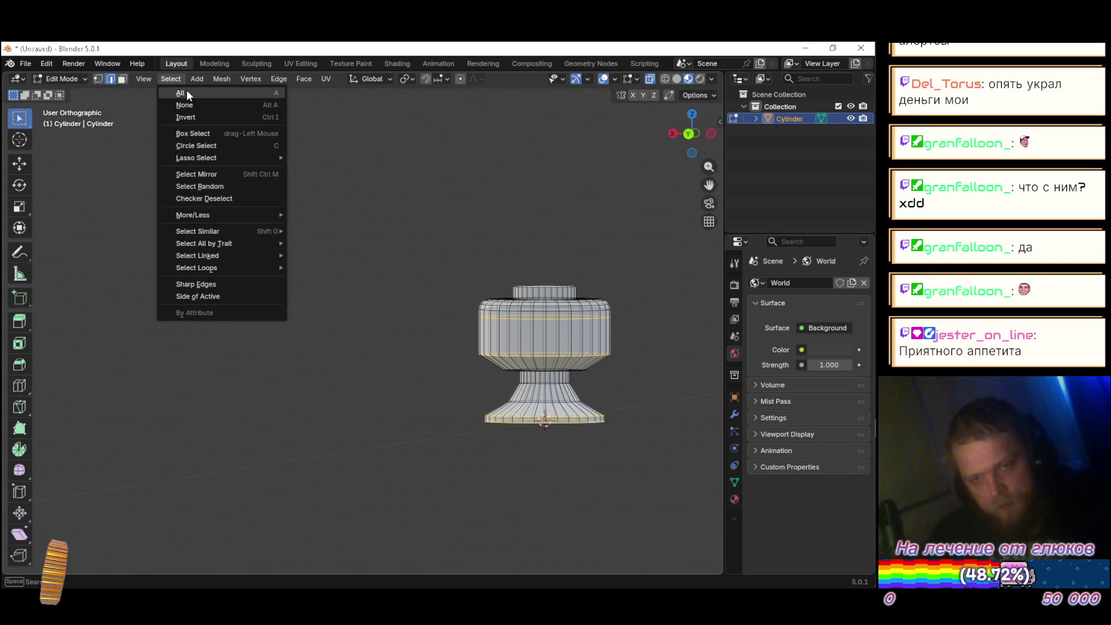
click(185, 115)
mouse_move(216, 166)
mouse_down()
mouse_move(290, 278)
mouse_move(246, 292)
mouse_move(290, 303)
mouse_move(453, 249)
mouse_move(454, 287)
mouse_move(367, 249)
mouse_move(368, 276)
mouse_move(451, 389)
mouse_move(473, 456)
mouse_move(567, 414)
mouse_up()
key(h)
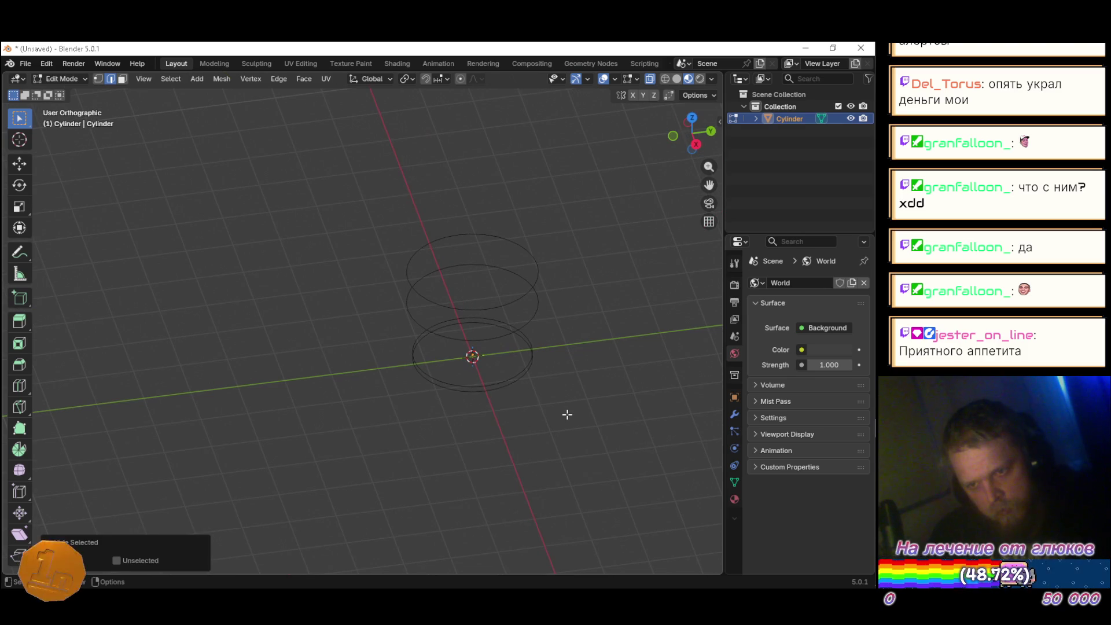
Step: In top view, select the inner ring edge loop and enlarge it
key(KP_7)
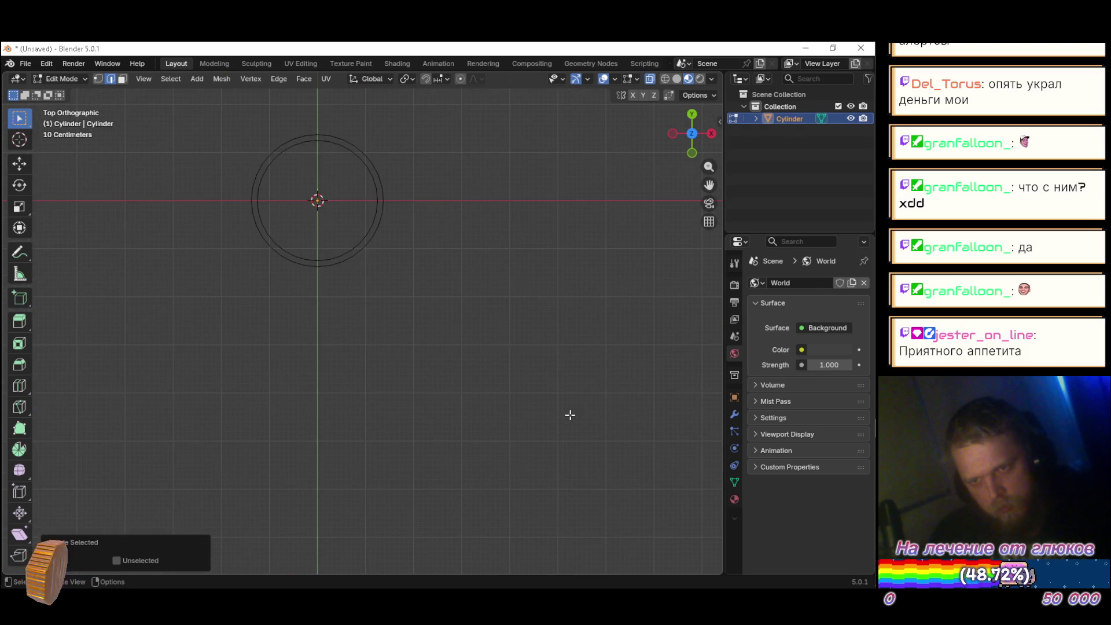
scroll(457, 255, up, 4)
scroll(457, 243, up, 2)
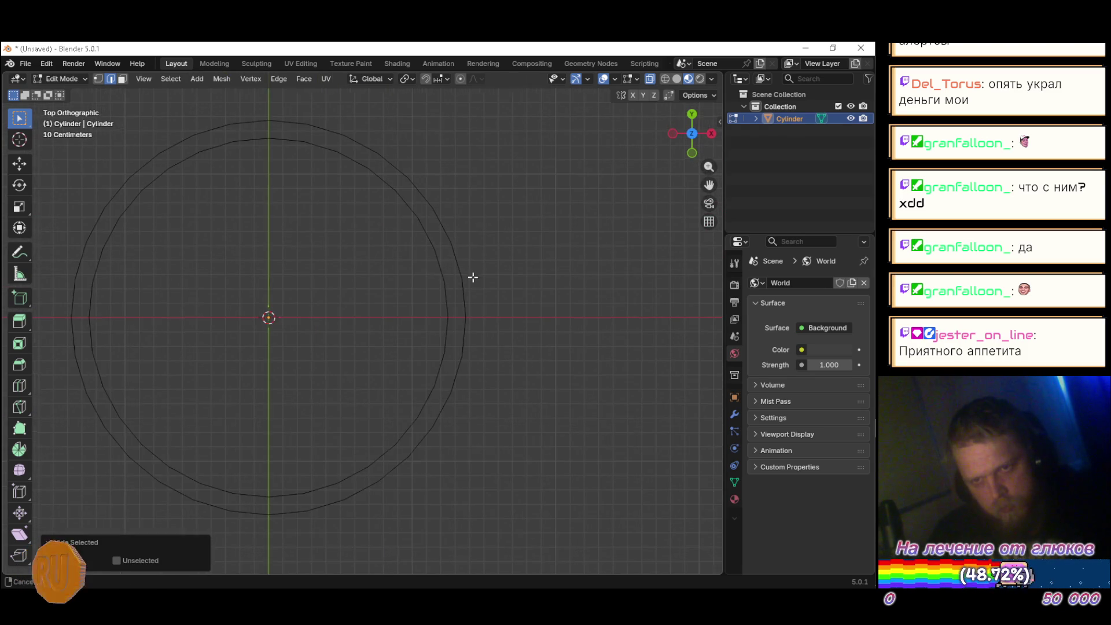
alt+click(524, 251)
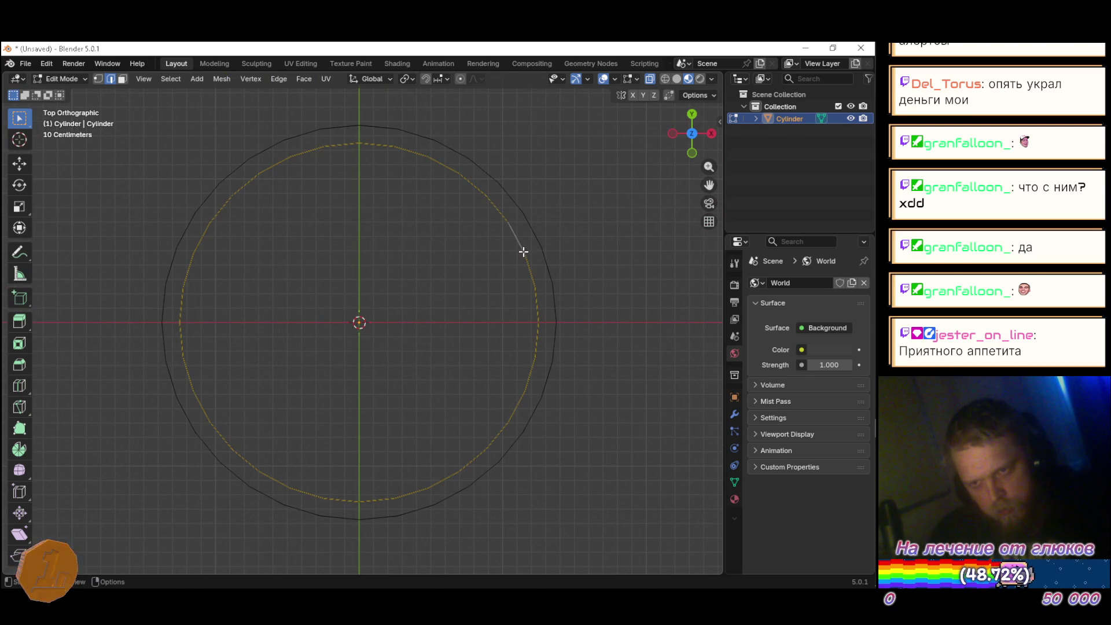
key(s)
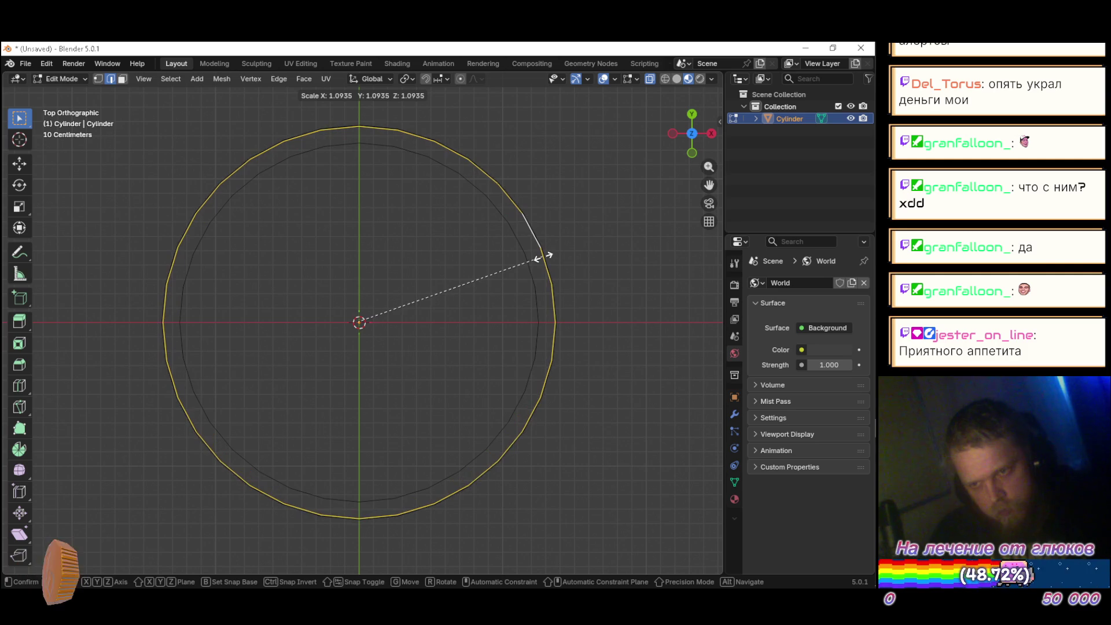
click(543, 256)
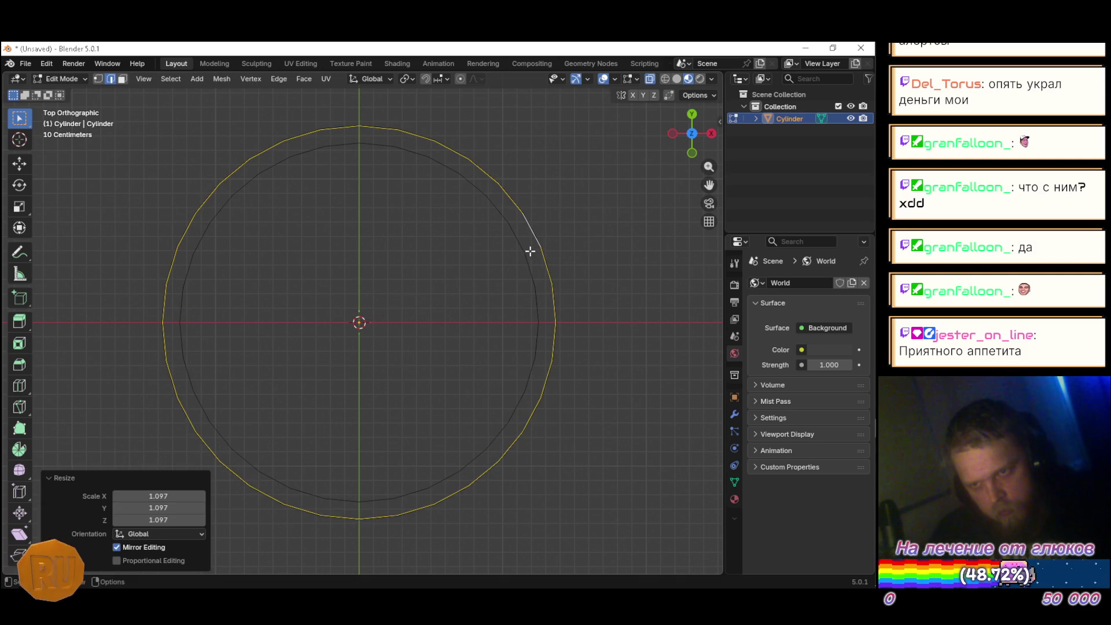
key(s)
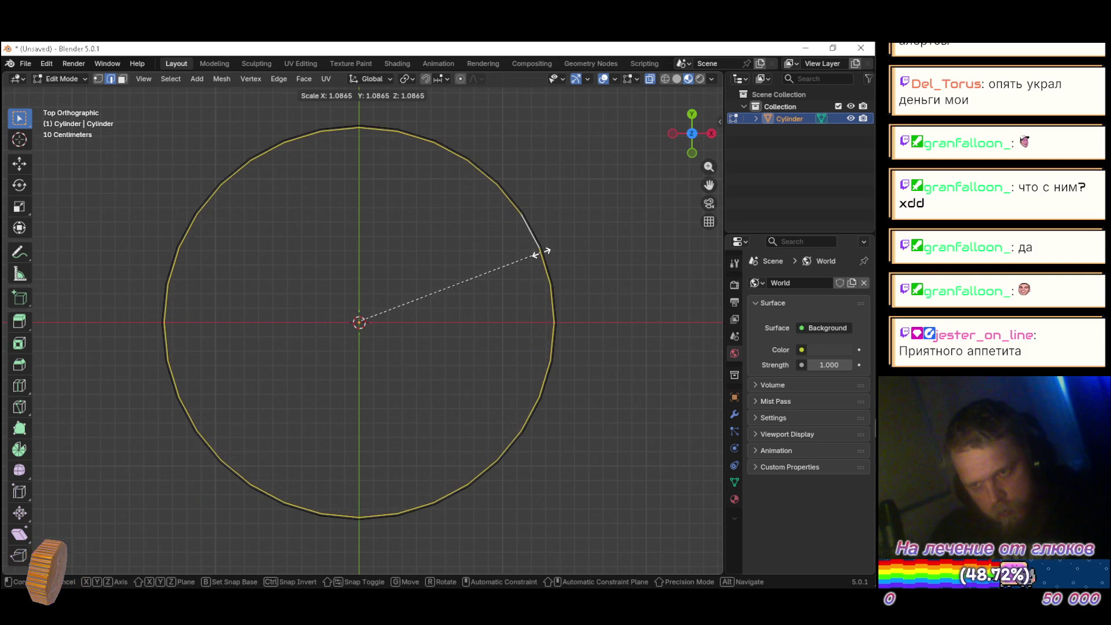
click(545, 248)
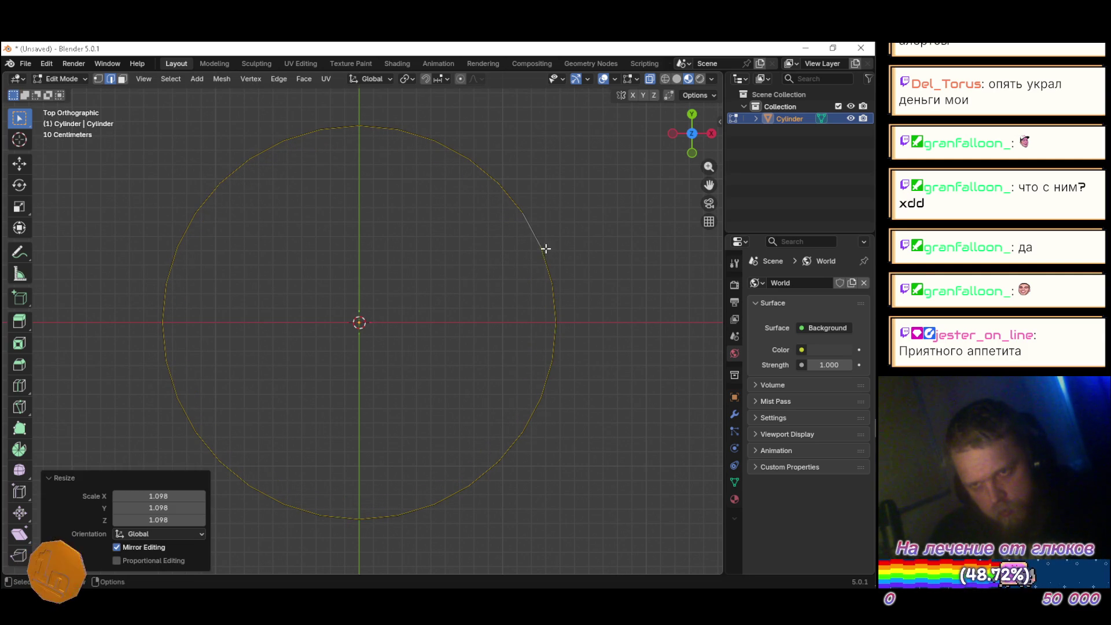
Step: Box-select the whole circle and extrude it into a new ring
key(a)
click(617, 372)
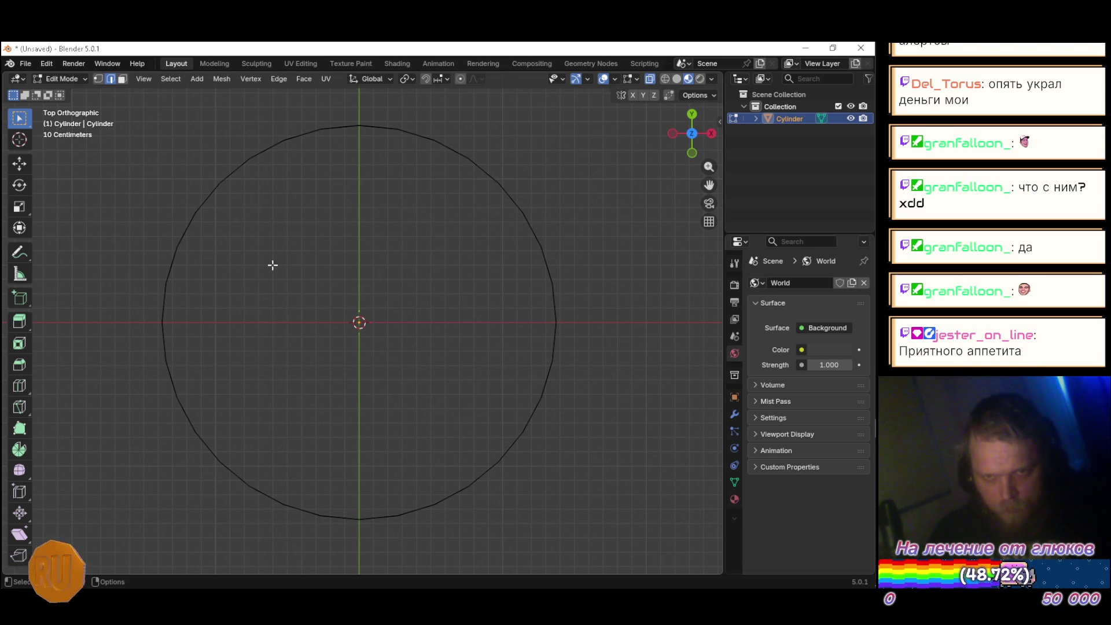
drag(128, 129, 641, 533)
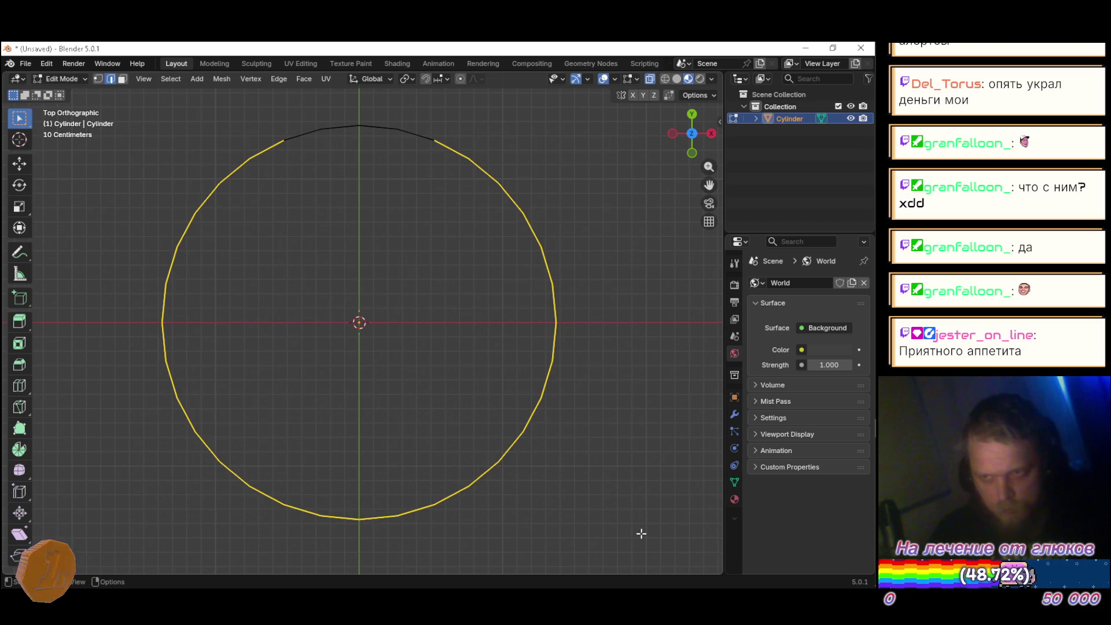
click(641, 464)
drag(145, 103, 623, 557)
key(e)
Step: Deselect the rings and unhide the rest of the bumper mesh with Alt+H
scroll(604, 443, down, 3)
mouse_move(604, 443)
mouse_down()
mouse_move(596, 325)
mouse_move(602, 346)
mouse_up()
click(657, 282)
key(alt+h)
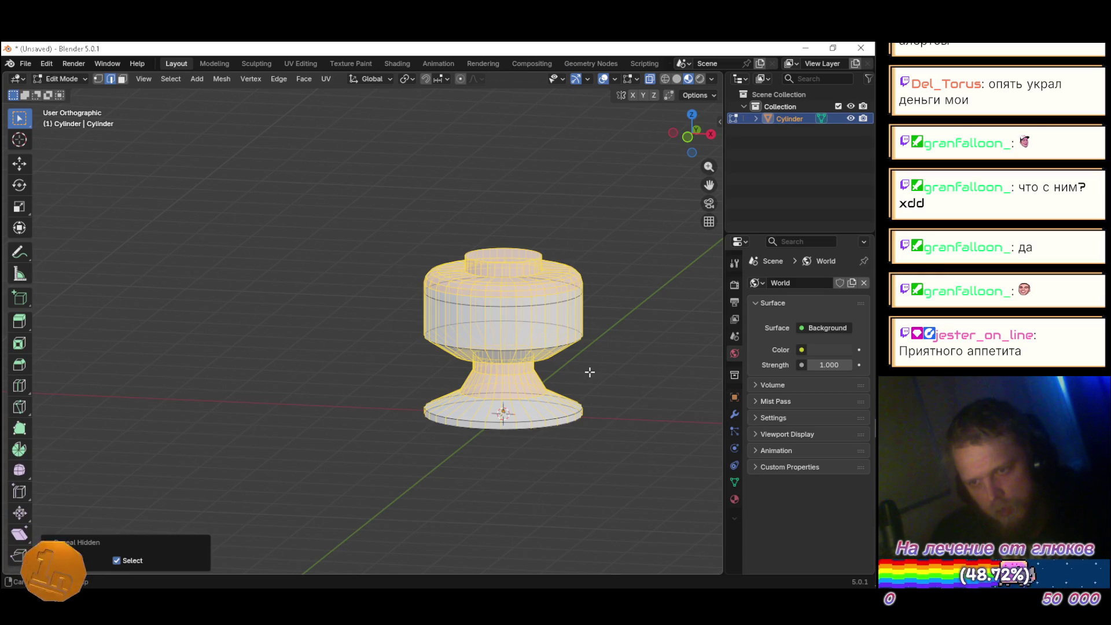
Step: Deselect the mesh and compare the bumper with the Sketchfab pinball reference
click(327, 315)
mouse_move(328, 315)
mouse_down()
mouse_move(369, 446)
mouse_move(454, 442)
mouse_move(503, 422)
mouse_move(370, 414)
mouse_move(352, 377)
mouse_move(384, 434)
mouse_move(509, 442)
mouse_up()
key(alt+Tab)
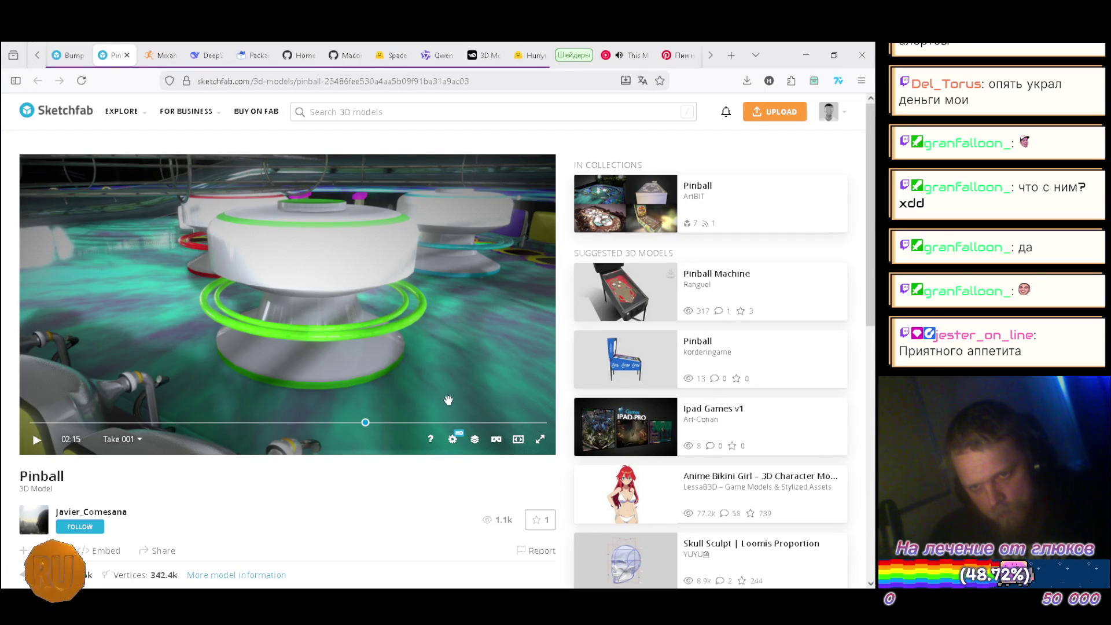
key(alt+Tab)
key(alt+Tab)
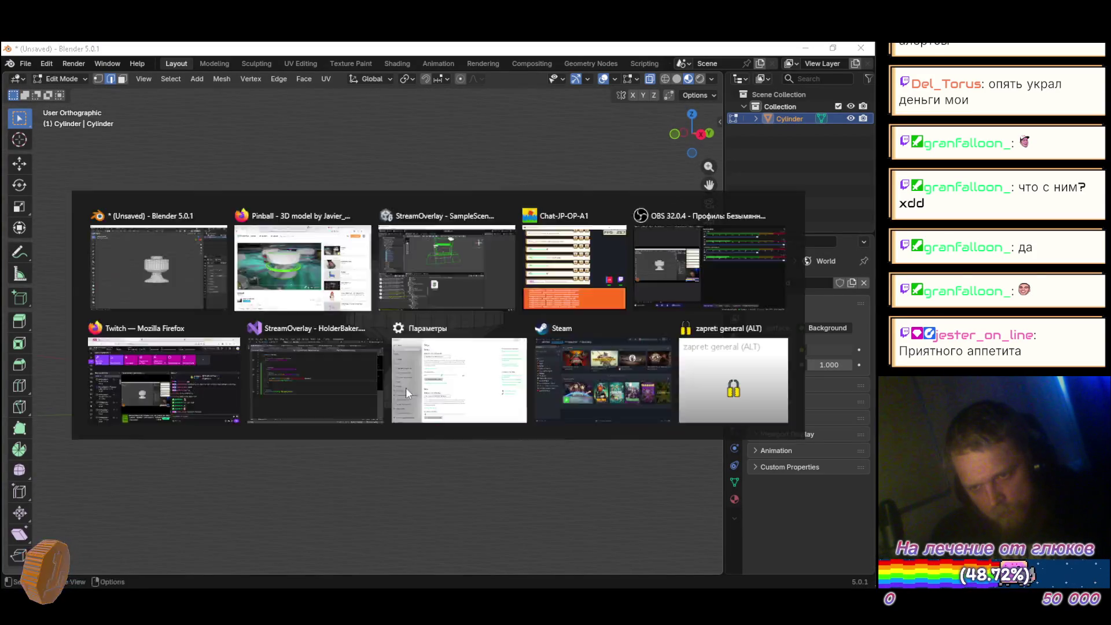
key(alt+Tab)
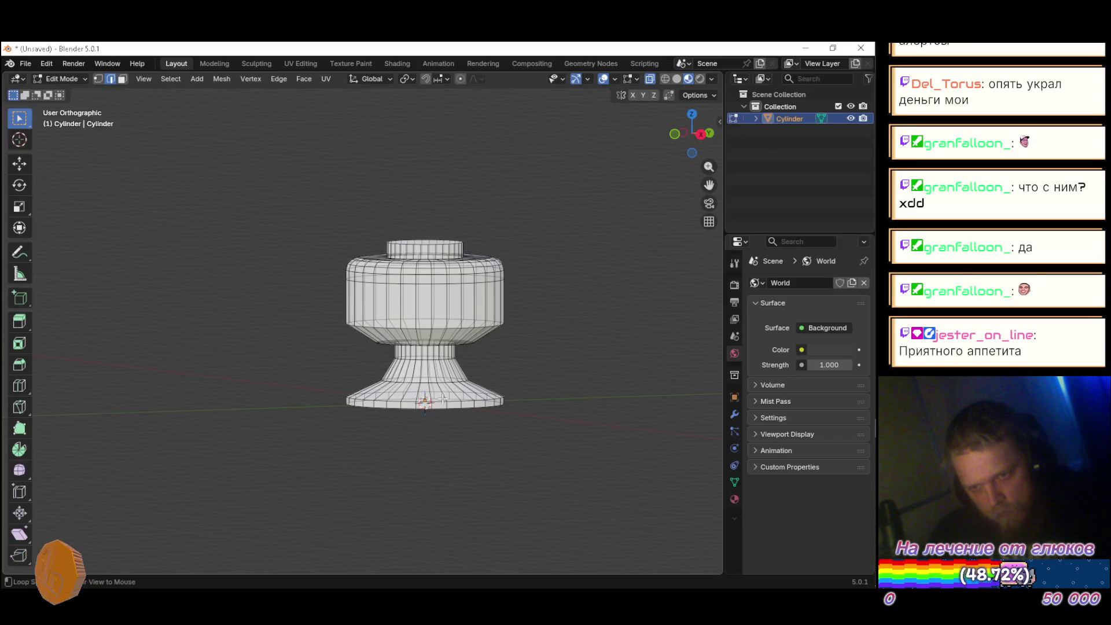
key(alt+Tab)
key(alt+Tab)
Step: Resize the neck rings, widening the middle neck ring to 1.237
scroll(424, 295, up, 6)
drag(424, 295, 415, 294)
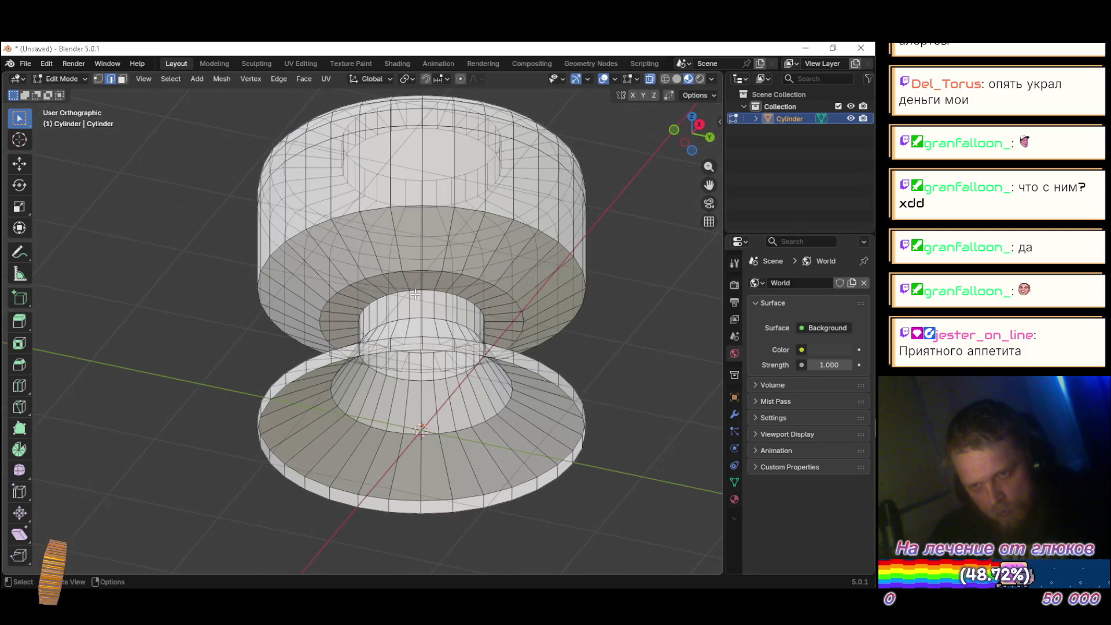
key(s)
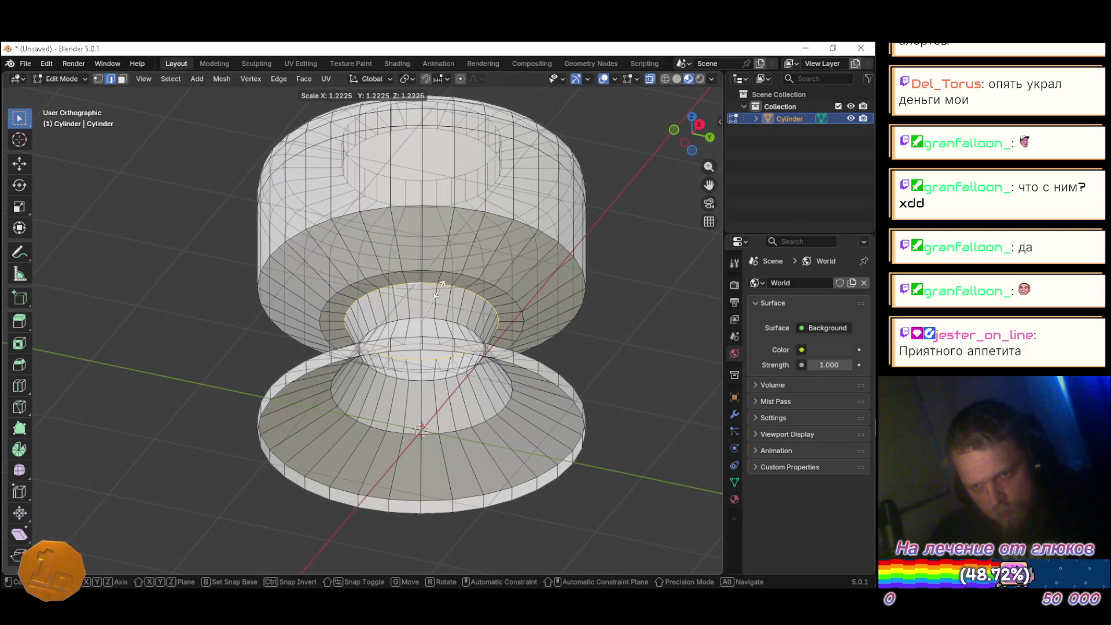
click(444, 289)
drag(443, 289, 424, 357)
key(s)
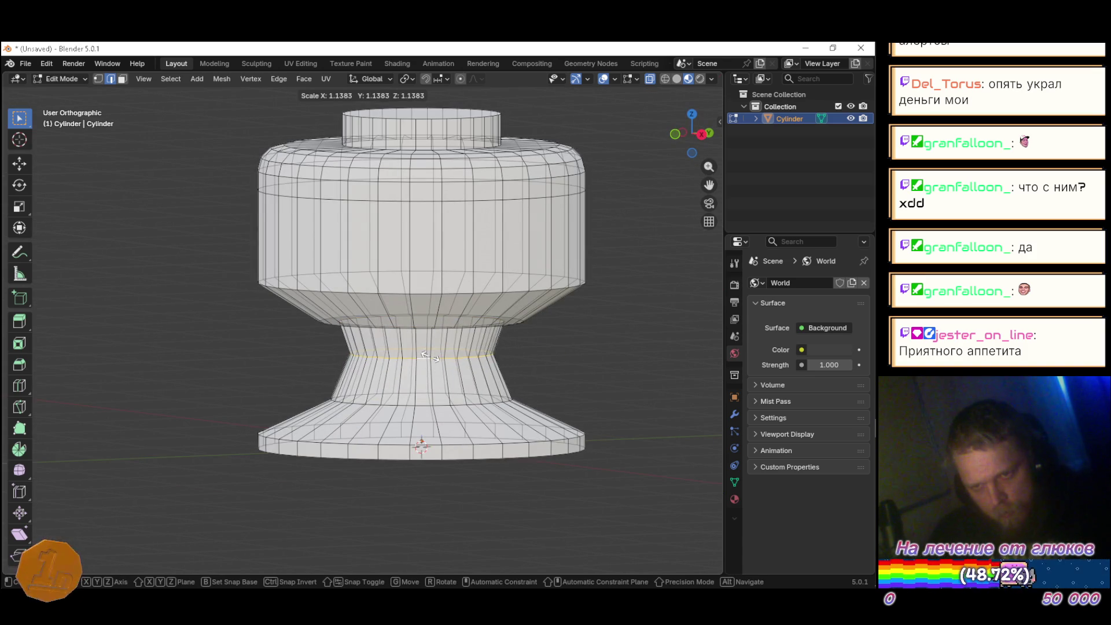
click(428, 355)
Step: Scale the selected ring to 0.928 and check it against the Sketchfab reference
drag(428, 338, 427, 312)
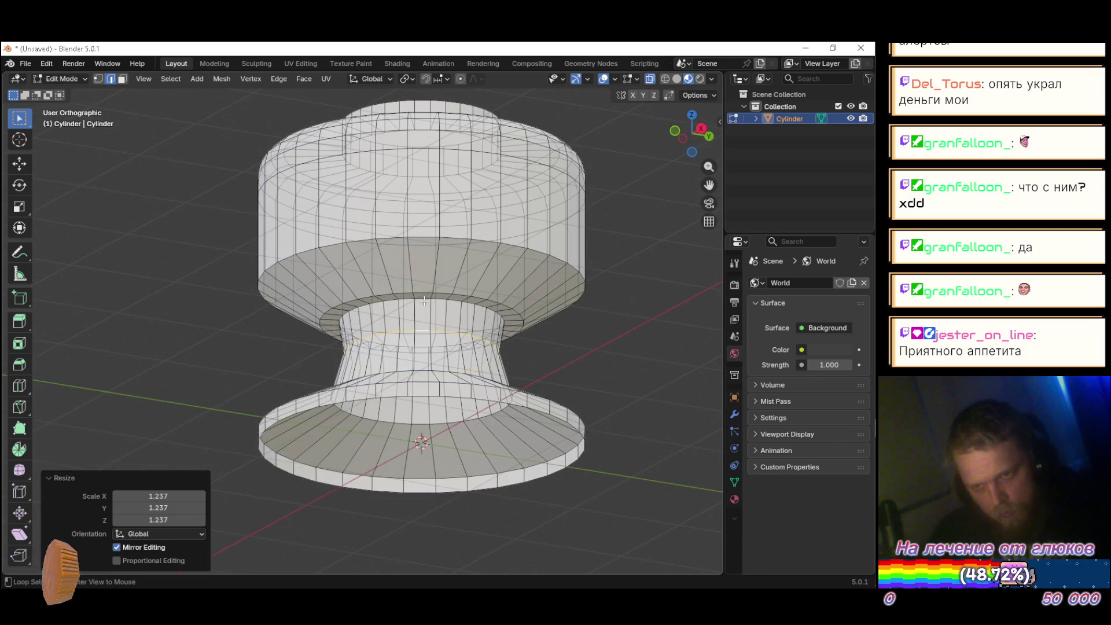
key(s)
click(581, 369)
mouse_move(580, 369)
mouse_down()
mouse_move(515, 416)
mouse_move(628, 409)
mouse_move(246, 392)
mouse_move(178, 332)
mouse_move(615, 422)
mouse_move(665, 457)
mouse_move(543, 463)
mouse_move(632, 401)
mouse_move(575, 391)
mouse_up()
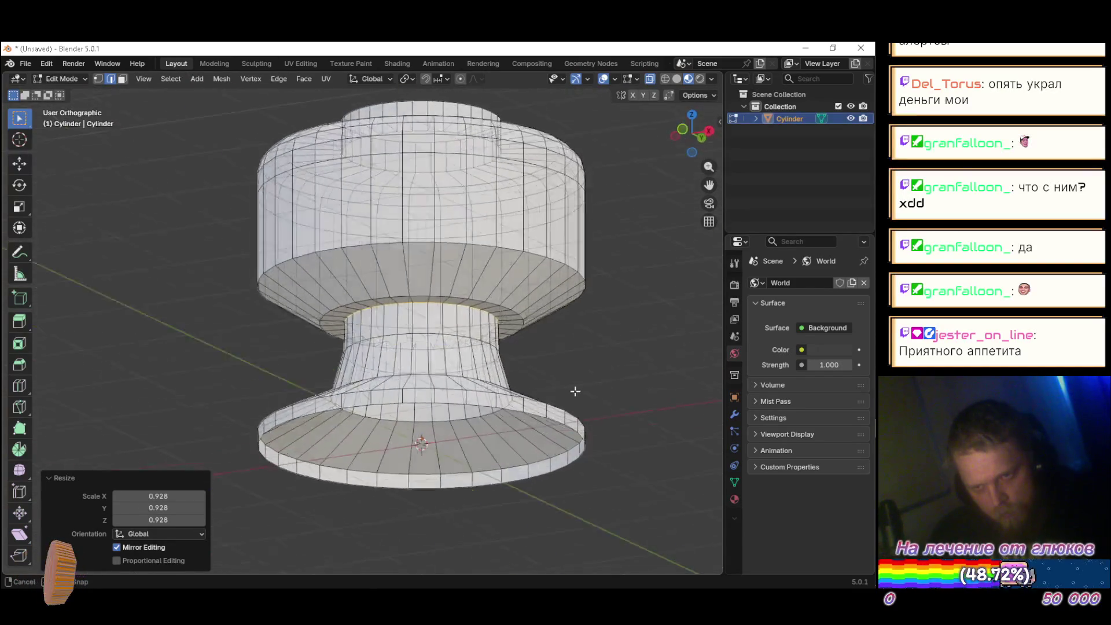
key(alt+Tab)
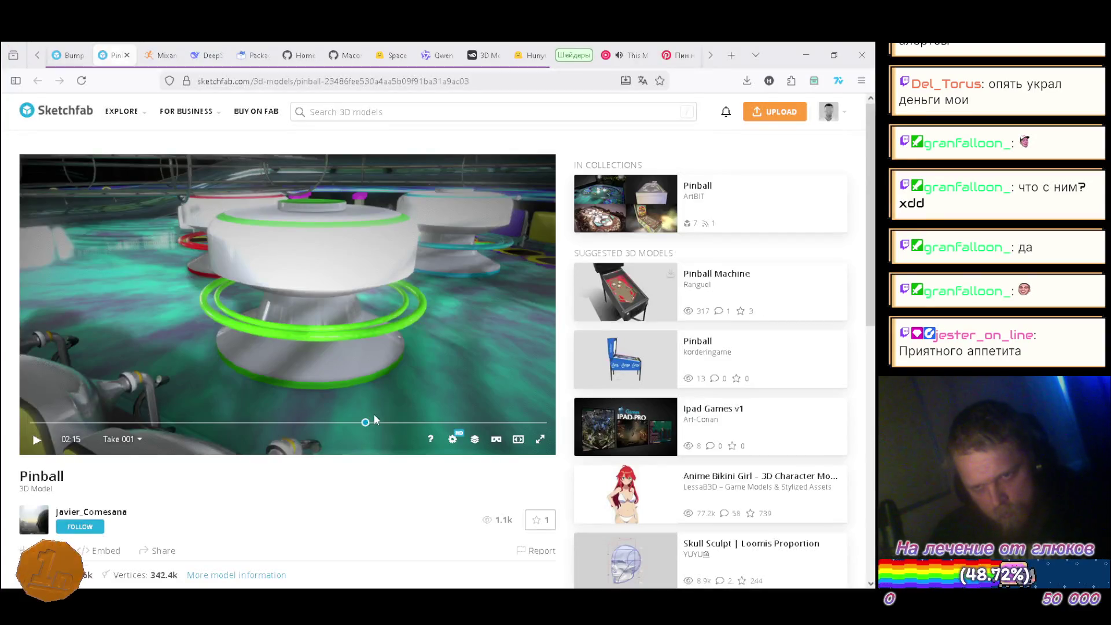
key(alt+Tab)
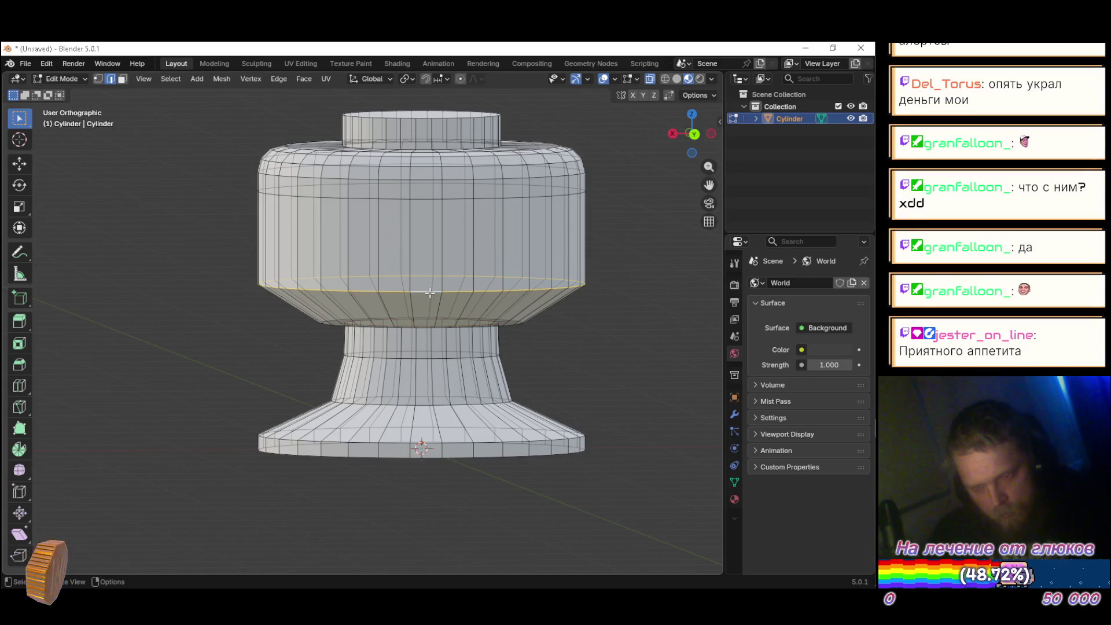
Step: Move the selected edge loop vertically, settling it at 0.10679 m
key(g)
key(z)
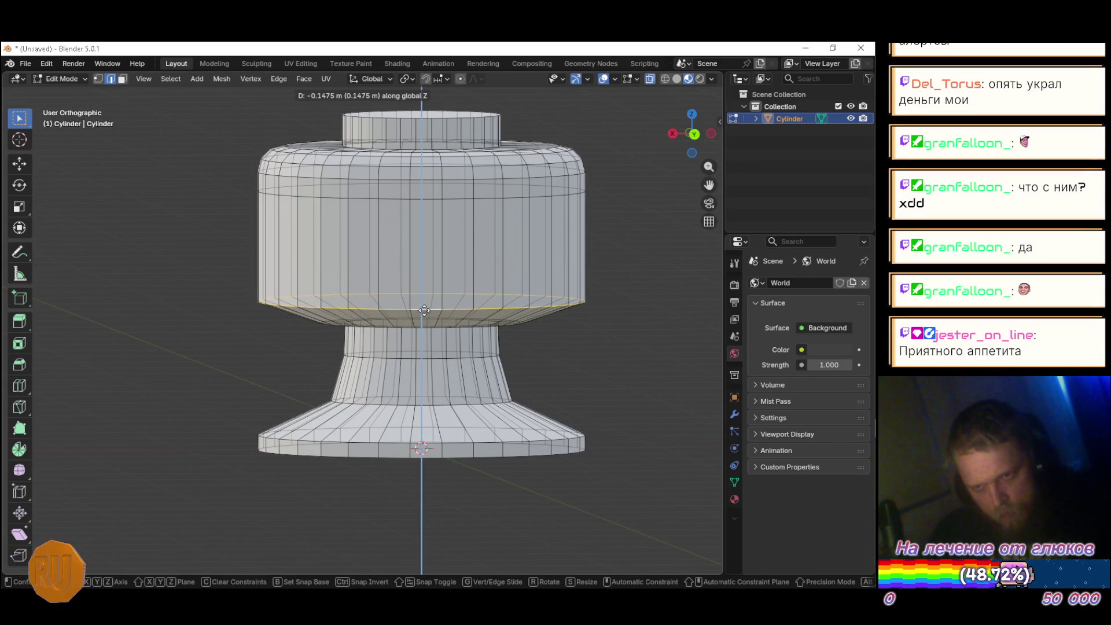
click(426, 310)
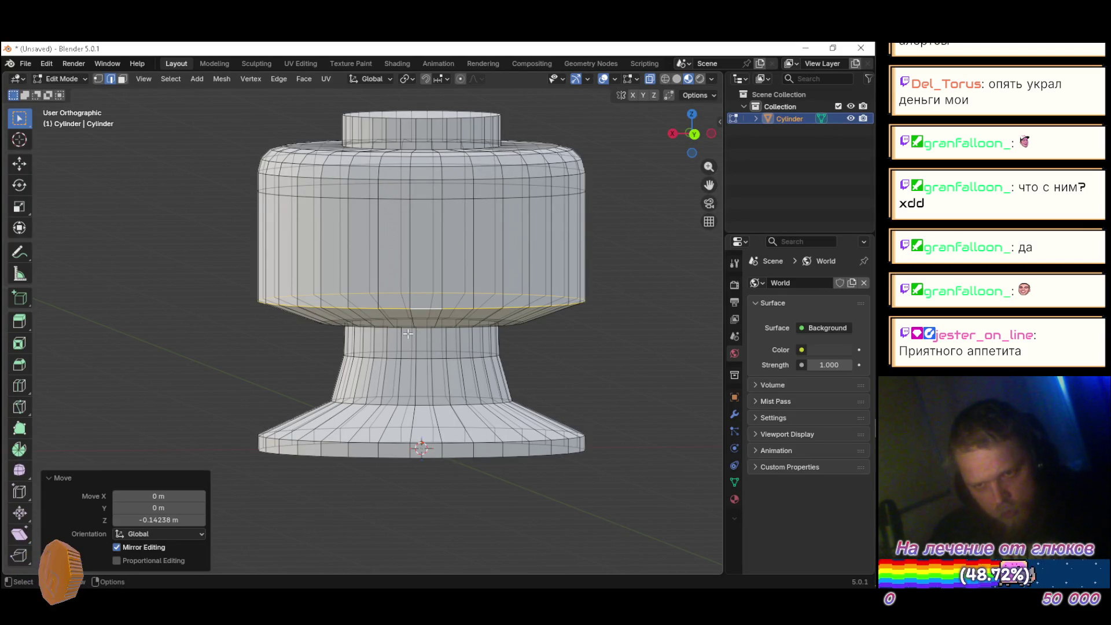
key(g)
key(z)
click(80, 423)
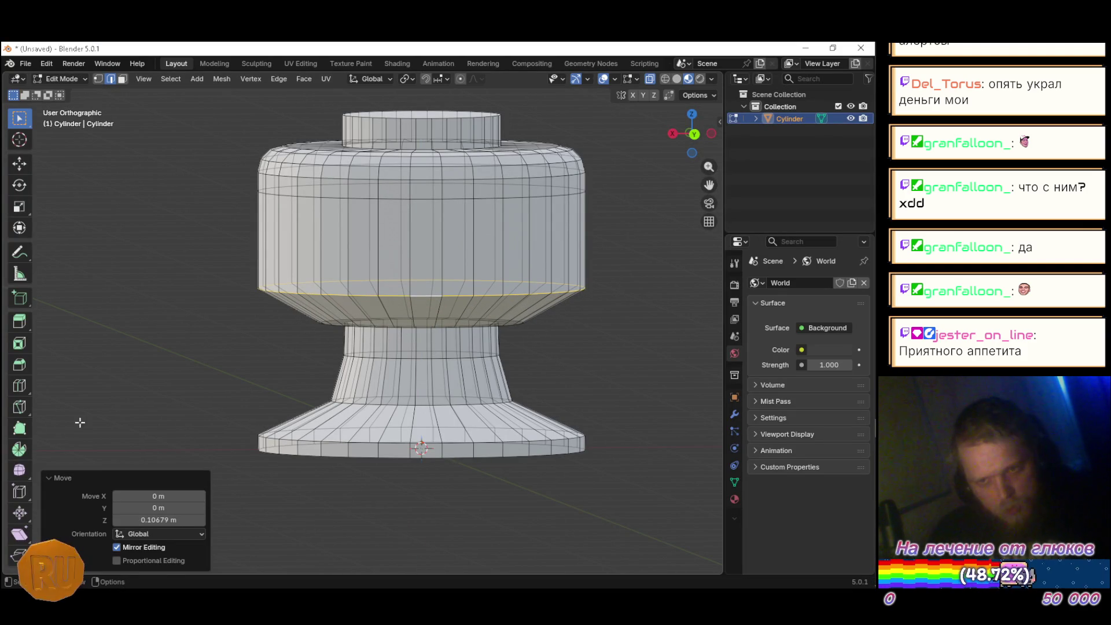
Step: Bevel the upper body's lower edge 0.103 m wide with 2 segments, then nudge it down
click(19, 364)
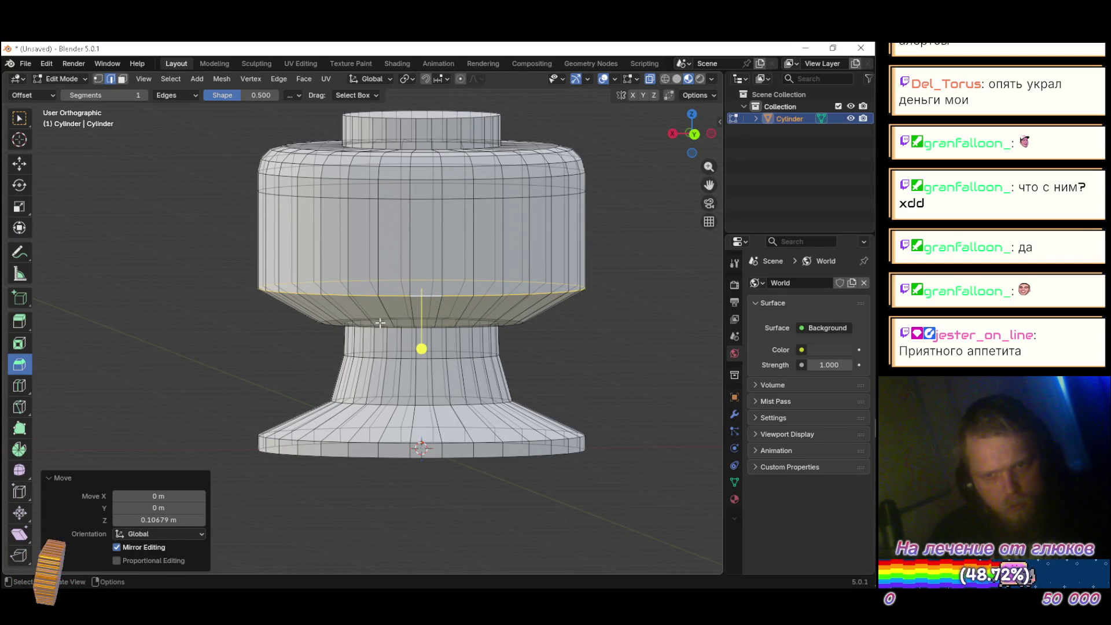
drag(421, 347, 442, 364)
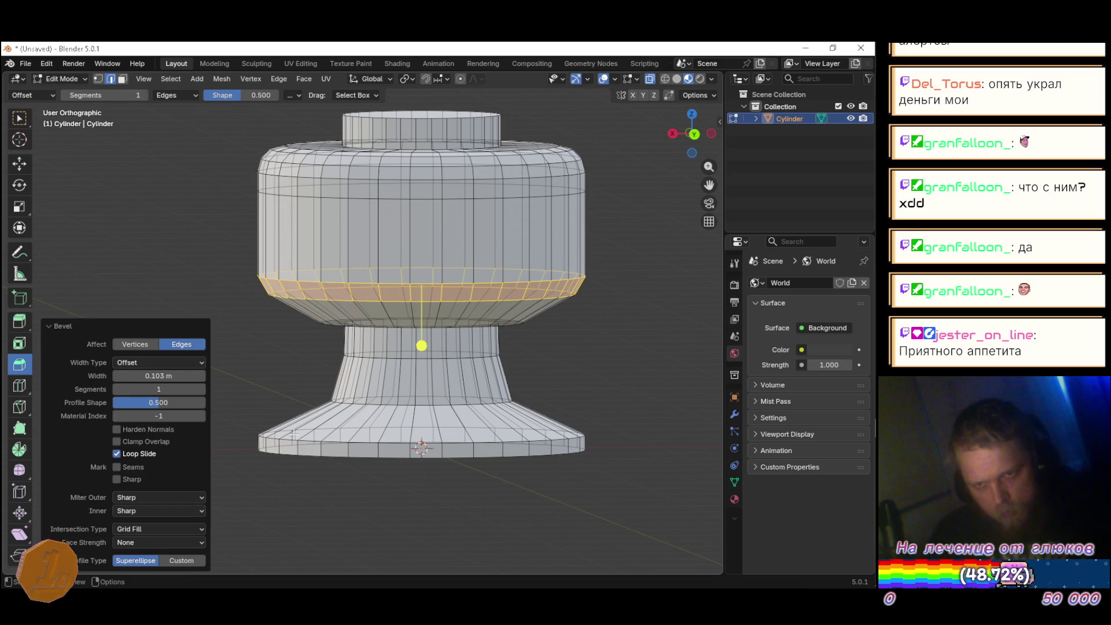
click(201, 389)
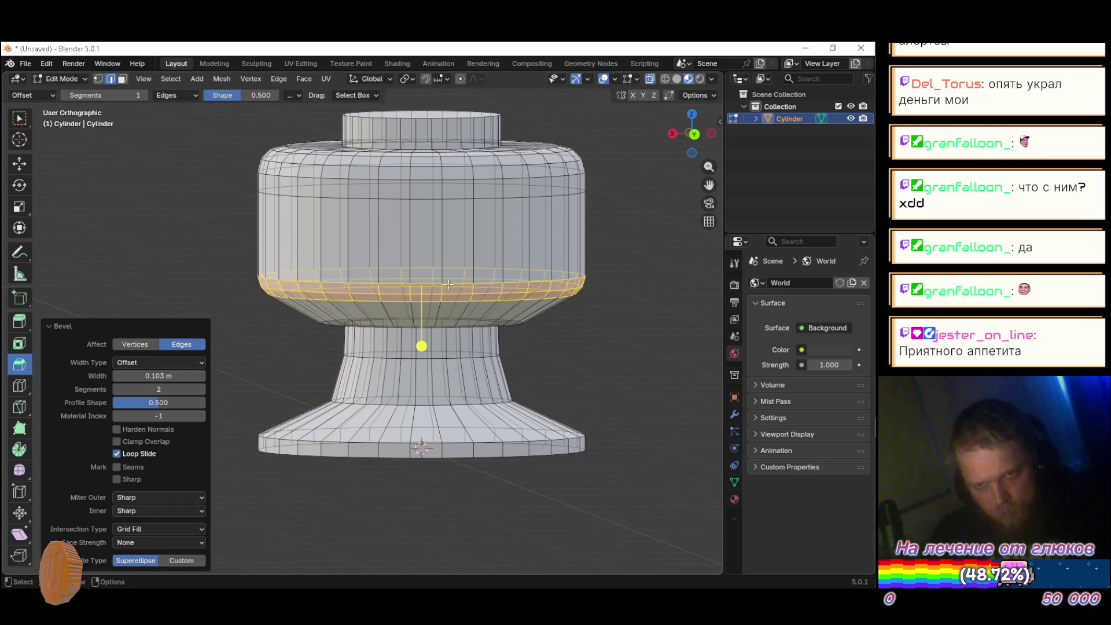
key(w)
key(g)
key(z)
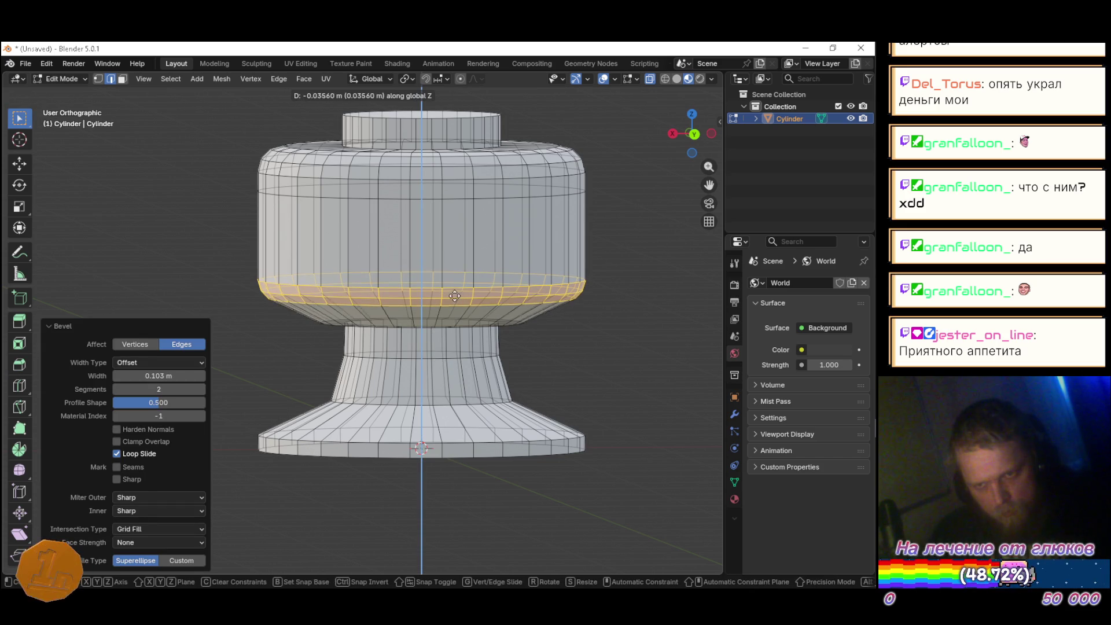
click(452, 304)
click(653, 363)
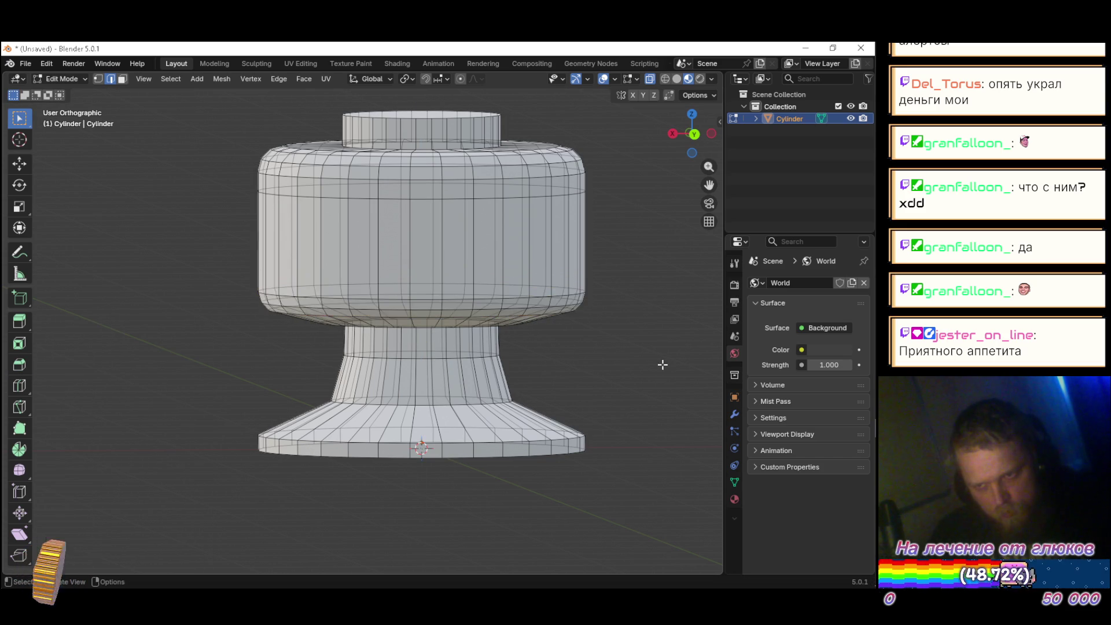
mouse_move(571, 356)
mouse_down()
mouse_move(689, 364)
mouse_move(603, 360)
mouse_move(585, 330)
mouse_move(606, 315)
mouse_move(602, 285)
mouse_move(650, 325)
mouse_move(602, 333)
mouse_move(595, 347)
mouse_move(620, 343)
mouse_move(583, 351)
mouse_up()
Step: Move the neck-top edge loop vertically along Z, raising it 0.021178 m
drag(484, 332, 479, 321)
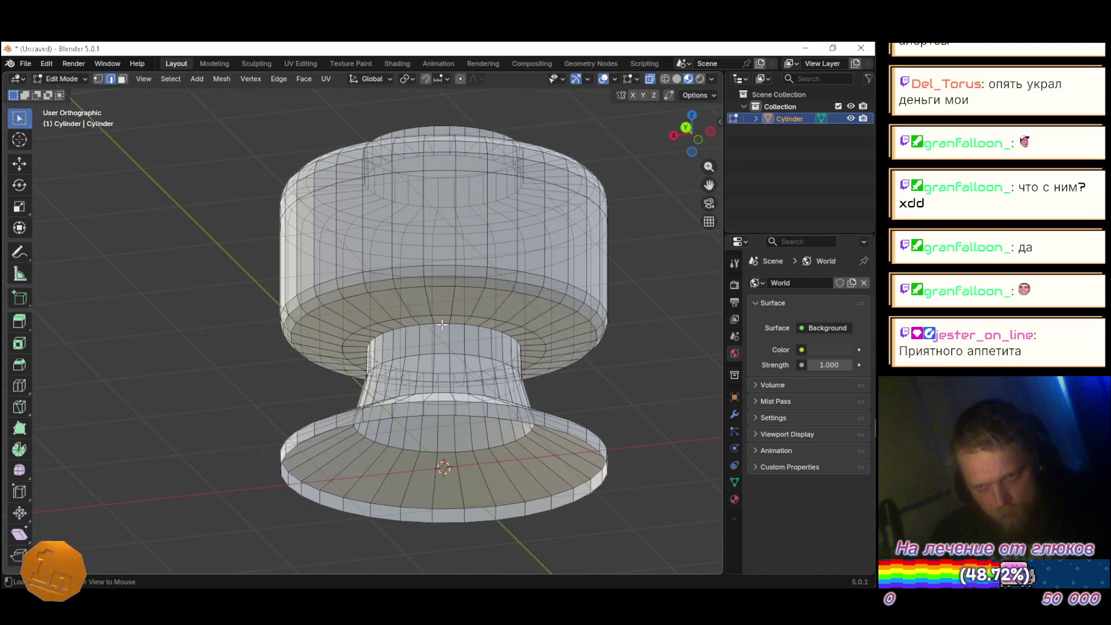
key(g)
key(z)
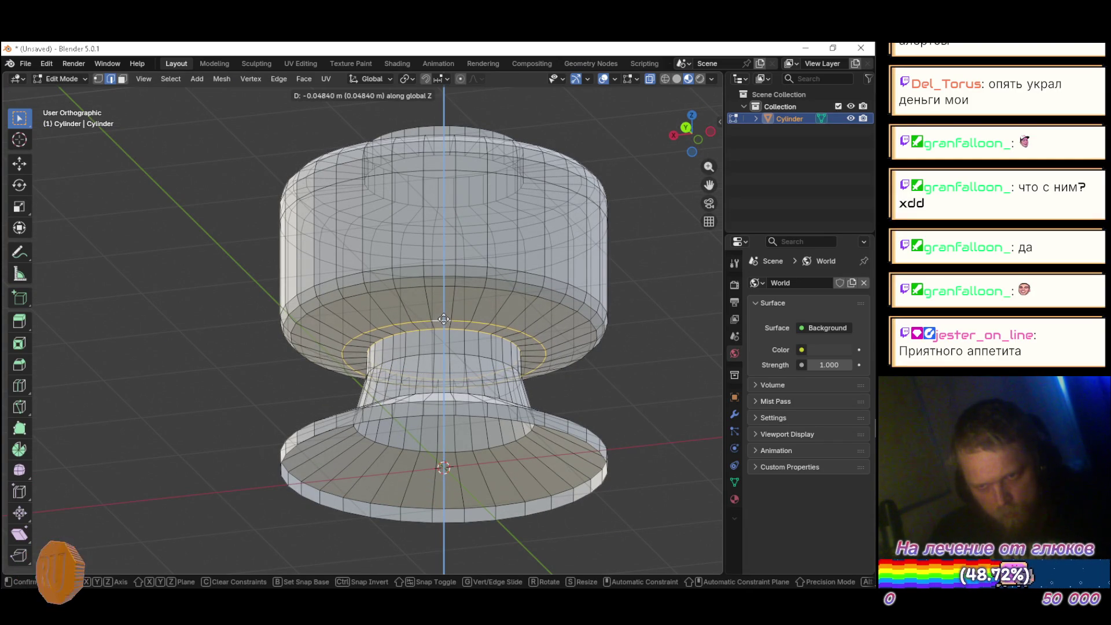
click(443, 320)
mouse_move(444, 321)
mouse_down()
mouse_move(508, 357)
mouse_move(461, 342)
mouse_up()
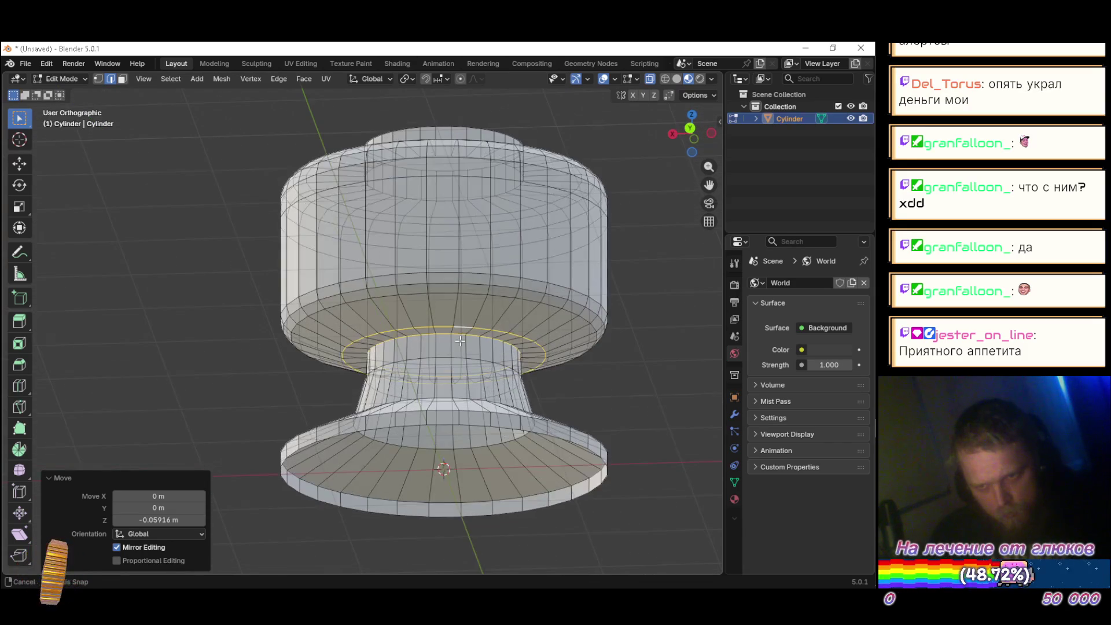
key(g)
key(z)
click(461, 339)
Step: Lower the loop onto the neck, 0.056418 m down, and compare with the Sketchfab reference
mouse_move(370, 405)
mouse_down()
mouse_move(366, 375)
mouse_move(338, 365)
mouse_move(399, 347)
mouse_move(501, 372)
mouse_move(588, 372)
mouse_move(429, 366)
mouse_up()
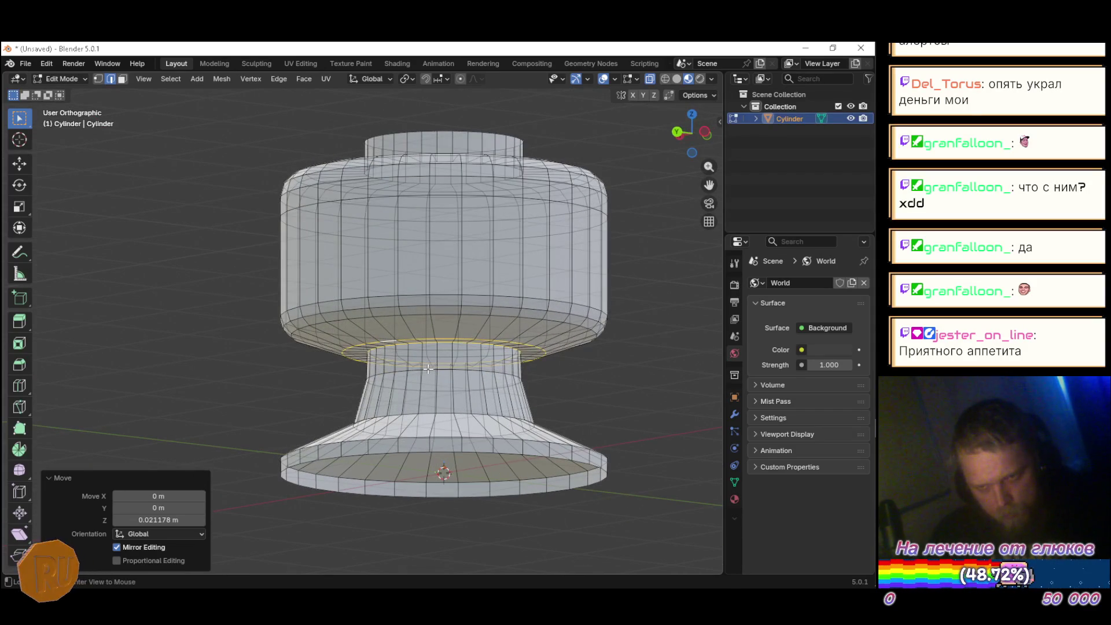
key(g)
key(z)
click(433, 375)
mouse_move(433, 375)
mouse_down()
mouse_move(633, 396)
mouse_move(448, 403)
mouse_move(611, 391)
mouse_move(581, 402)
mouse_up()
key(alt+Tab)
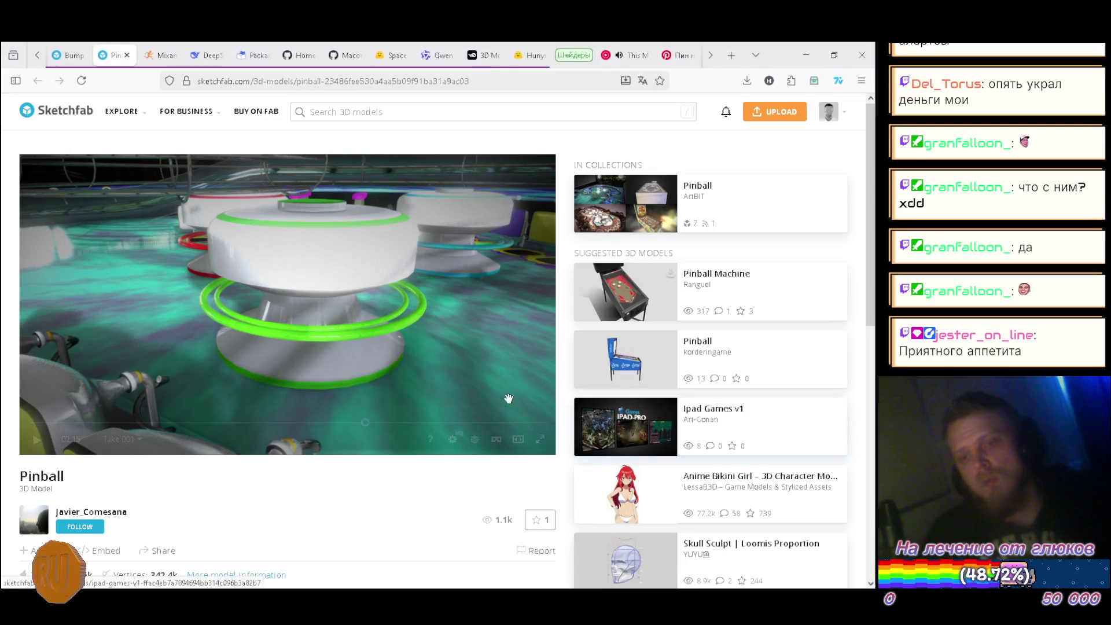
key(alt+Tab)
scroll(422, 305, down, 4)
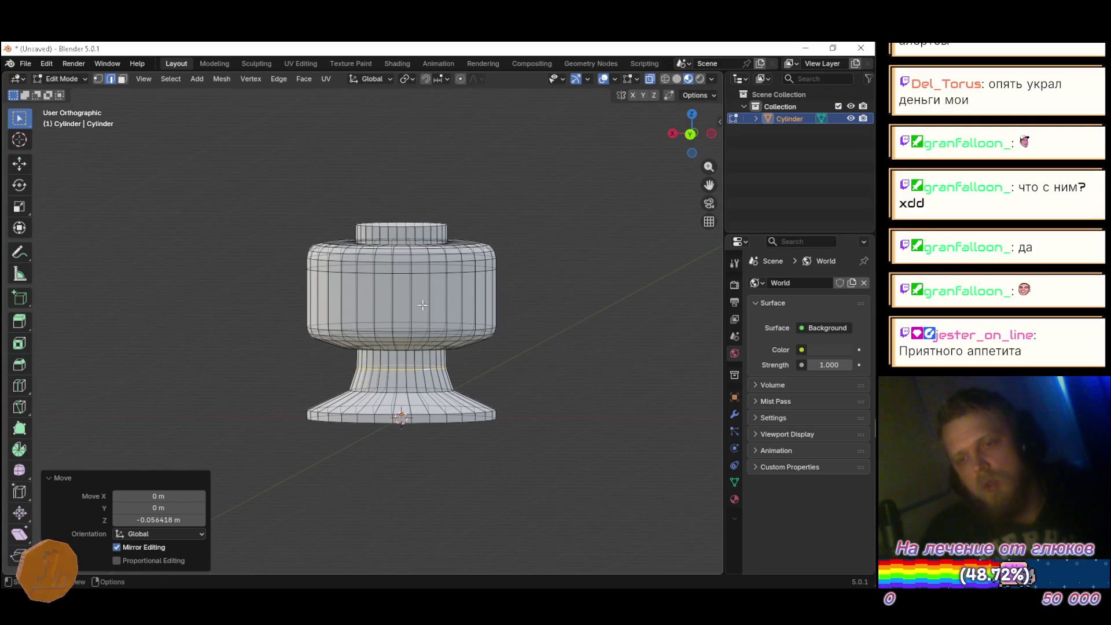
Step: In front view, box-select the bumper's top section and lower it along Z, checking the reference
key(KP_1)
drag(179, 181, 609, 296)
key(g)
key(z)
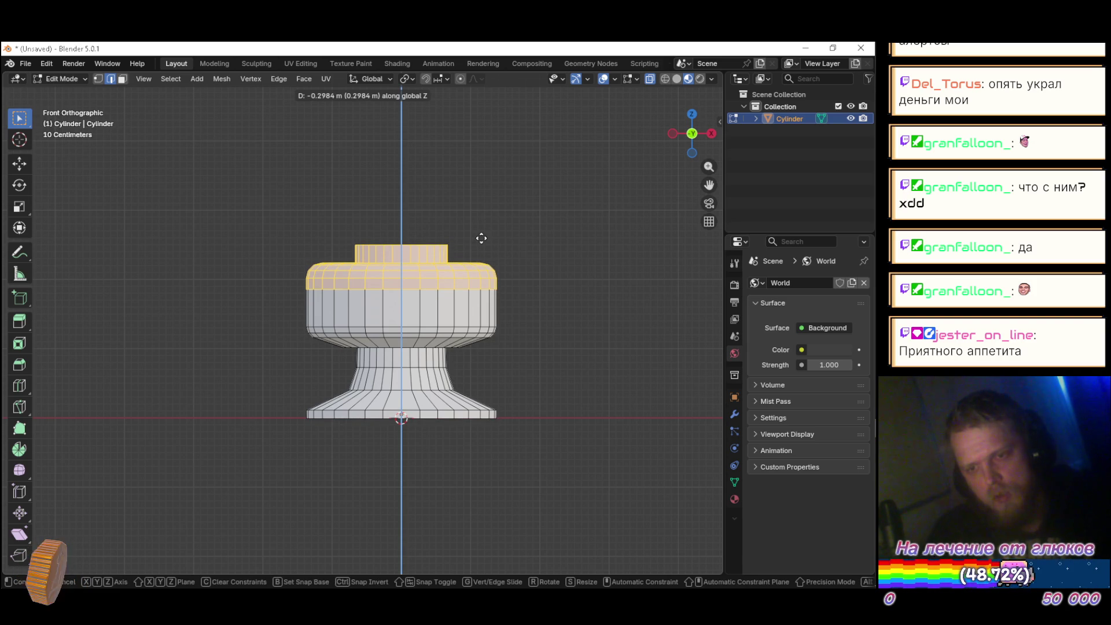
click(480, 237)
key(alt+Tab)
key(alt+Tab)
key(g)
key(z)
click(471, 257)
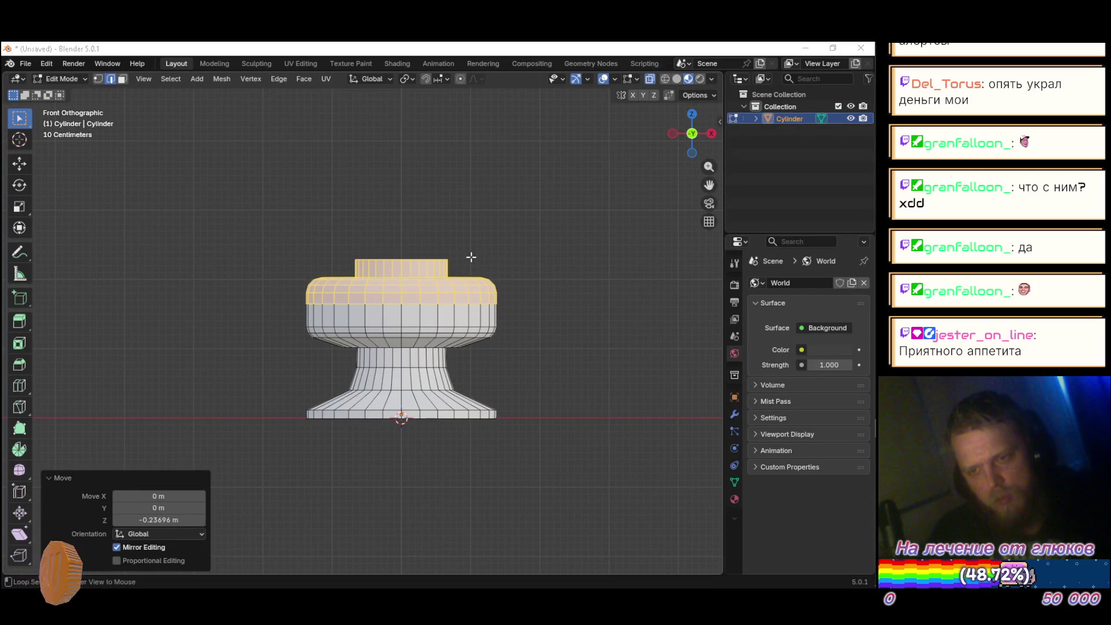
key(alt+Tab)
key(alt+Tab)
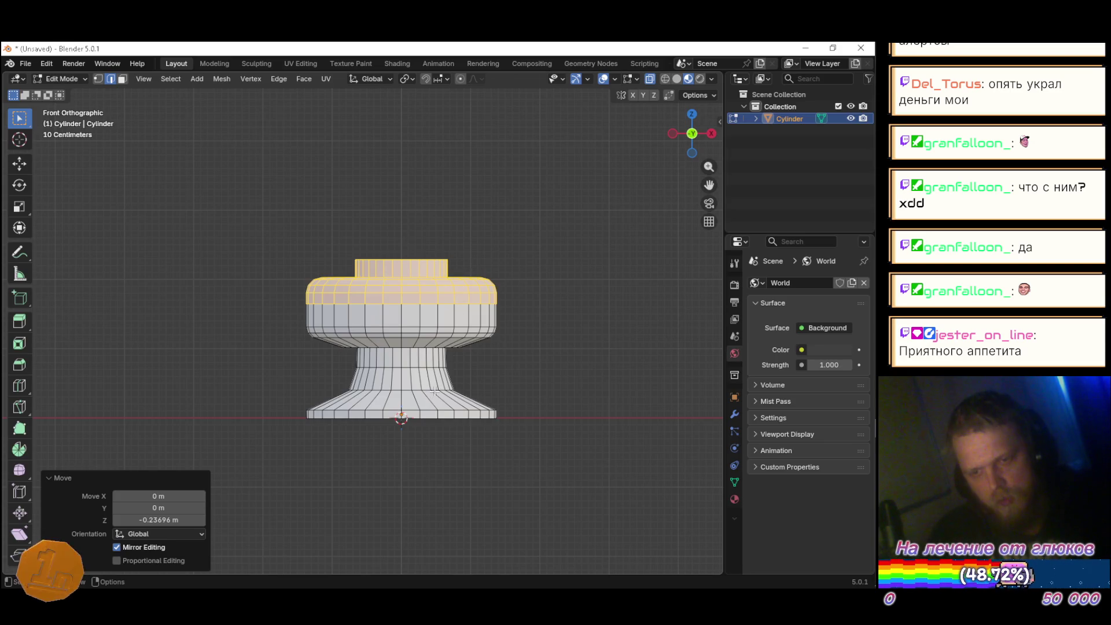
key(alt+Tab)
key(alt+Tab)
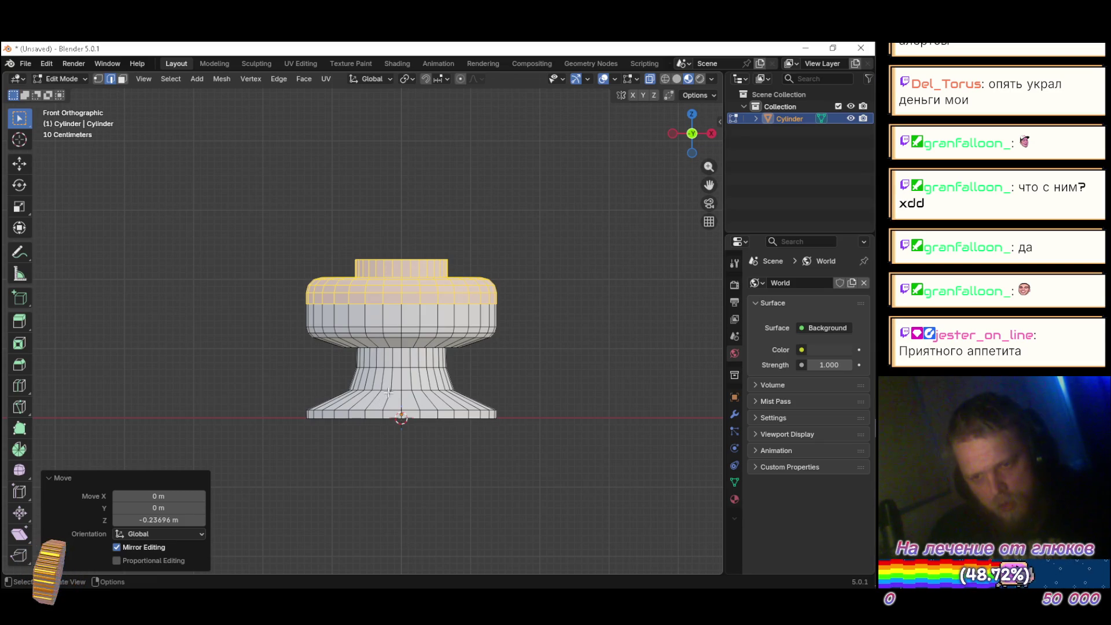
Step: Lower an edge loop near the base, then scale it to 1.228 and then 0.907
alt+click(395, 391)
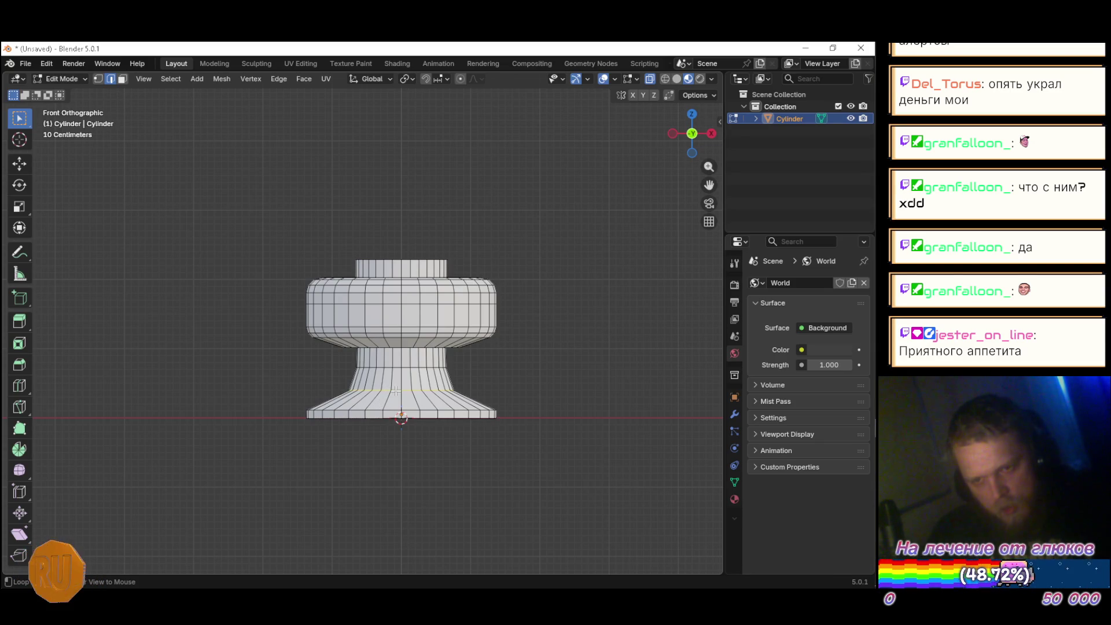
key(g)
key(z)
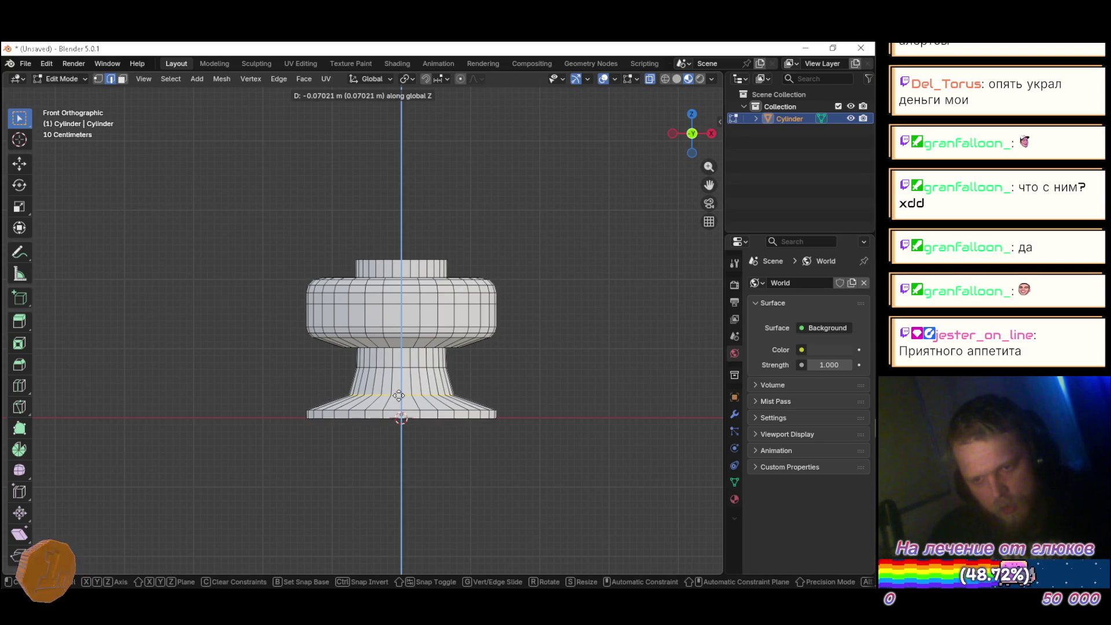
click(399, 396)
key(s)
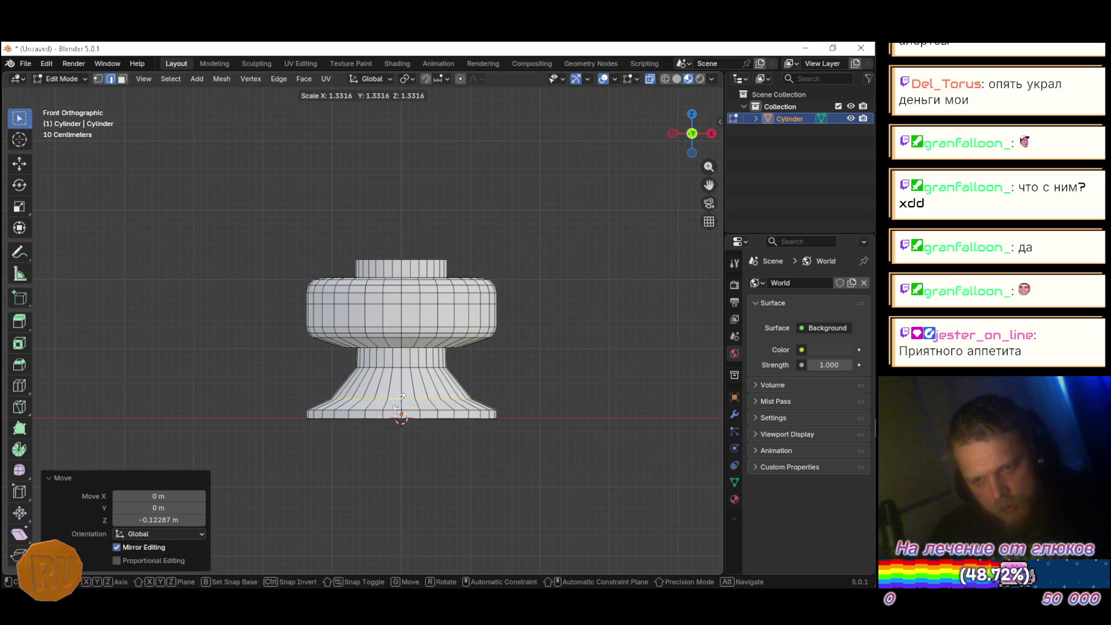
click(402, 397)
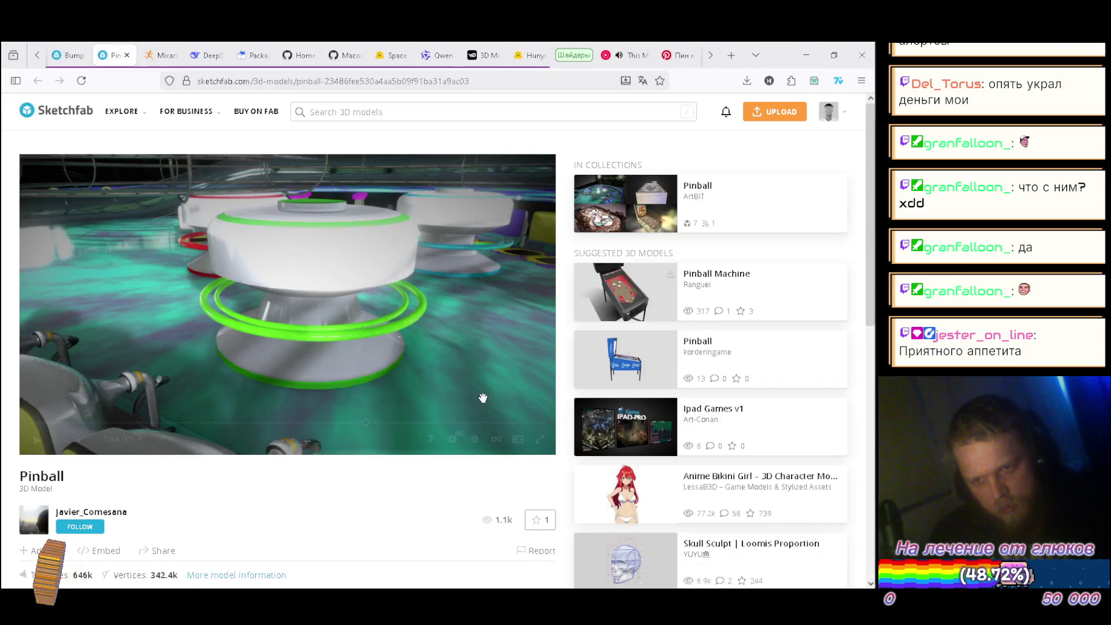
key(s)
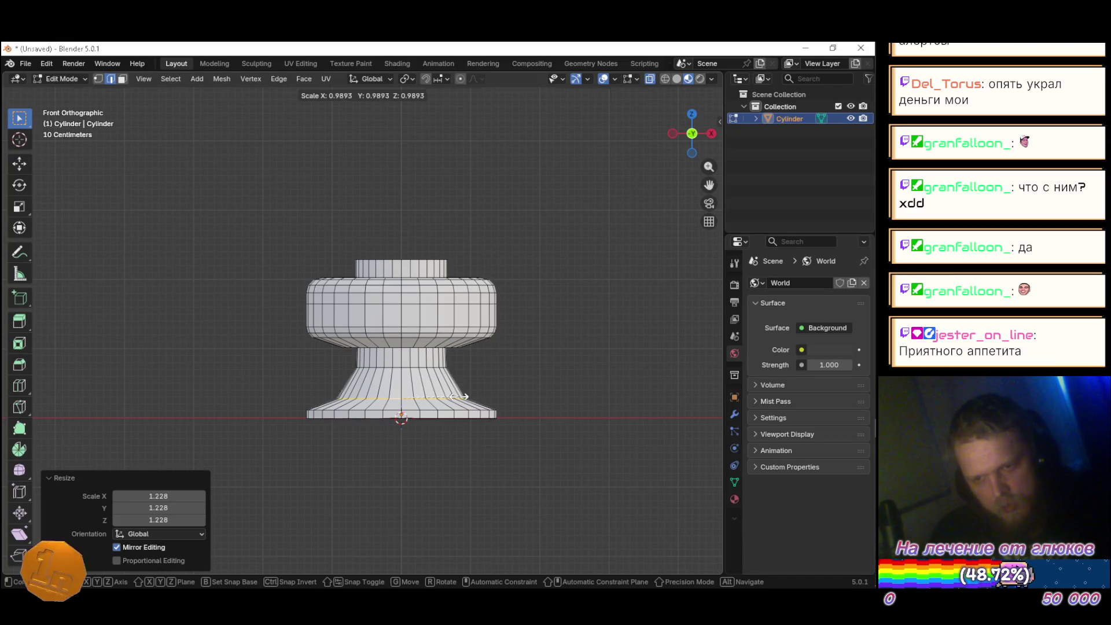
click(456, 396)
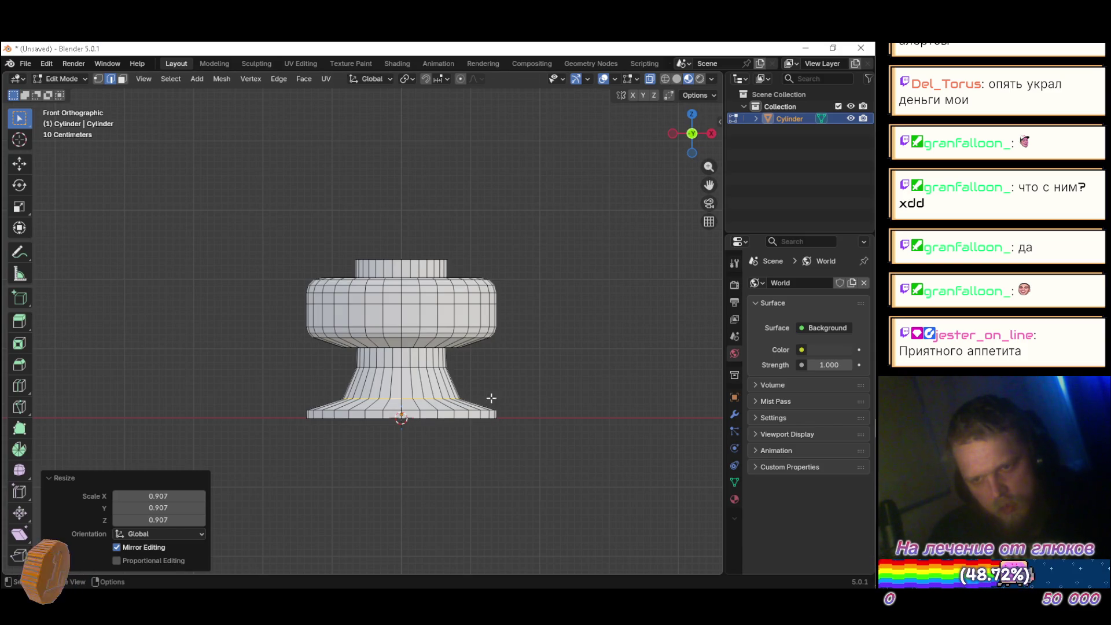
mouse_move(491, 398)
mouse_down()
mouse_move(471, 426)
mouse_move(310, 436)
mouse_move(417, 453)
mouse_move(555, 439)
mouse_move(588, 402)
mouse_move(298, 413)
mouse_move(590, 449)
mouse_move(458, 459)
mouse_move(161, 424)
mouse_move(520, 483)
mouse_move(370, 486)
mouse_up()
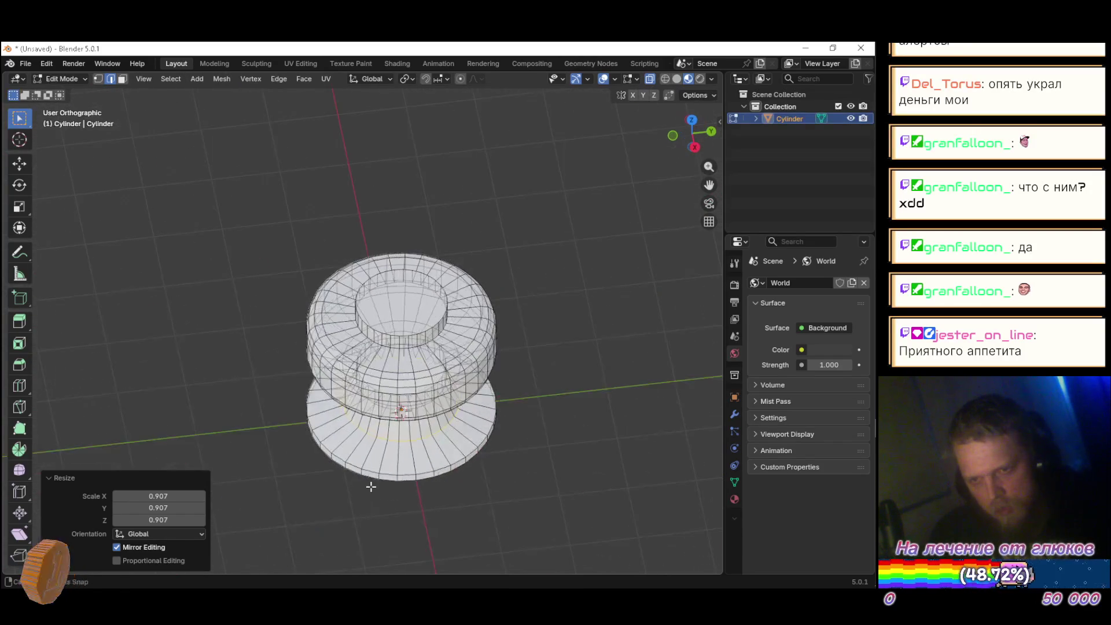
Step: Delete the cylinder's top faces using face select and solid display
scroll(409, 447, up, 4)
key(3)
mouse_move(450, 313)
mouse_down()
mouse_move(555, 255)
mouse_move(492, 347)
mouse_move(376, 324)
mouse_move(342, 330)
mouse_move(556, 265)
mouse_move(573, 218)
mouse_move(292, 360)
mouse_move(300, 280)
mouse_move(444, 306)
mouse_up()
key(alt+z)
key(x)
click(273, 288)
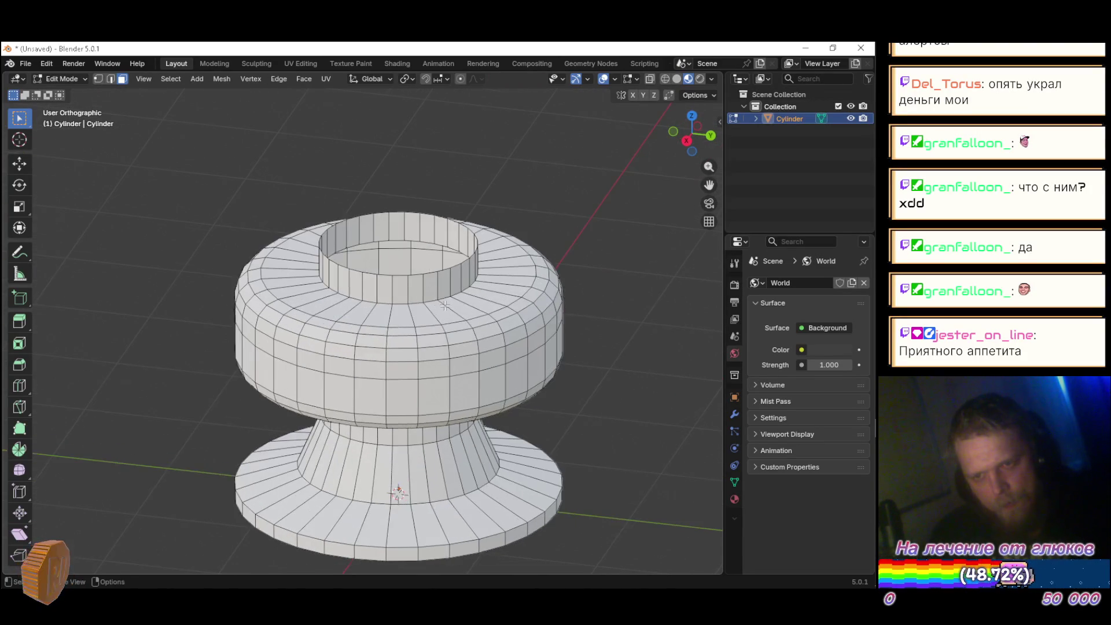
Step: Select the open top rim loop and fill it with Grid Fill
key(2)
alt+click(397, 274)
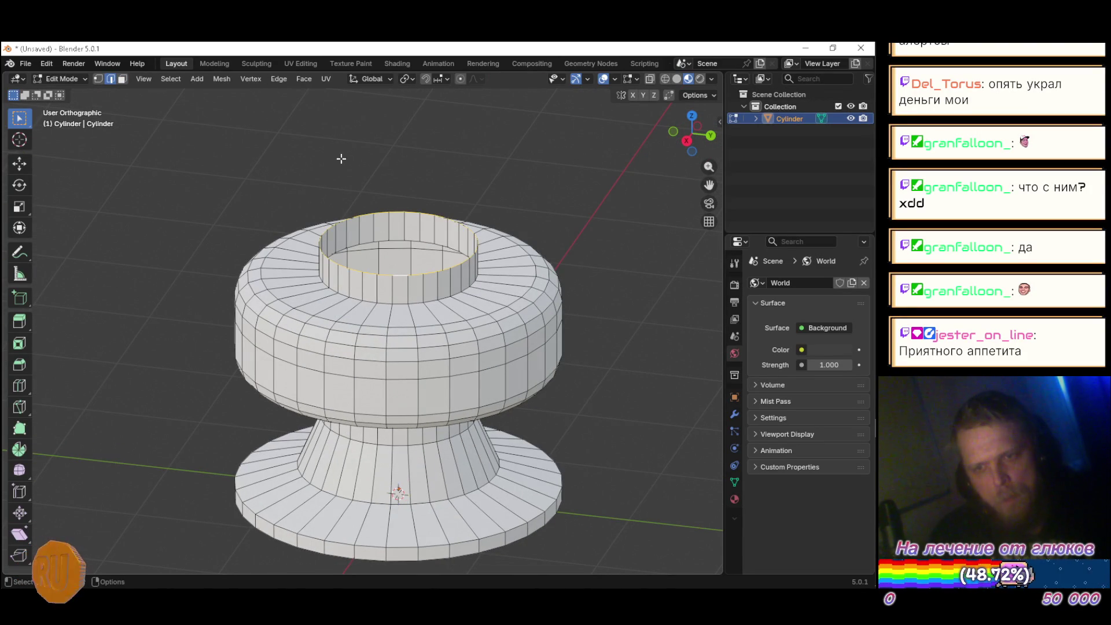
click(280, 79)
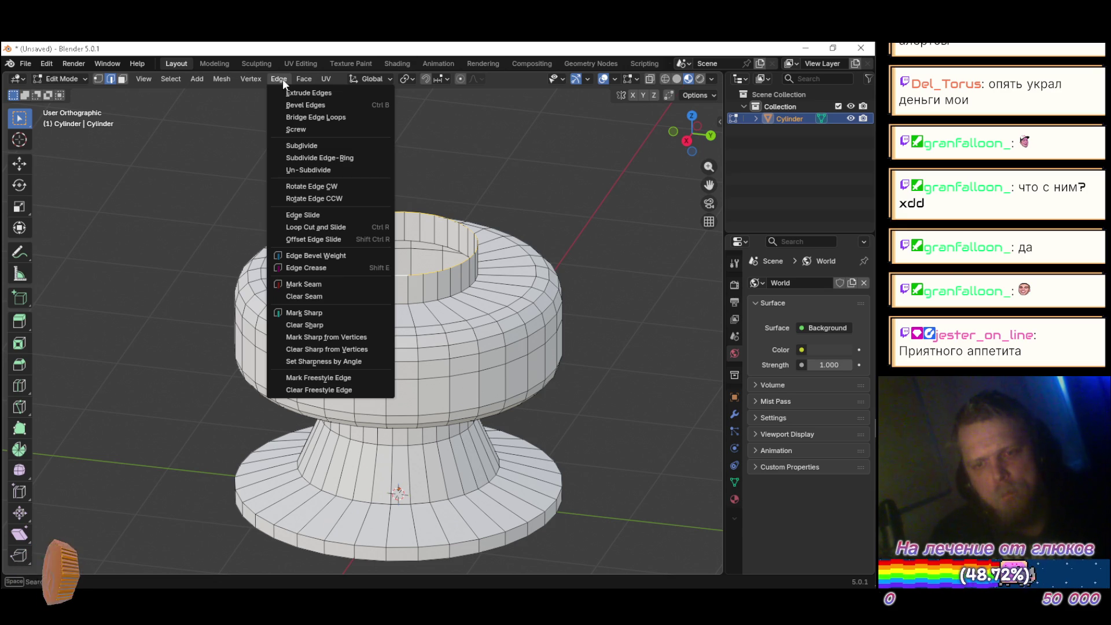
mouse_move(308, 75)
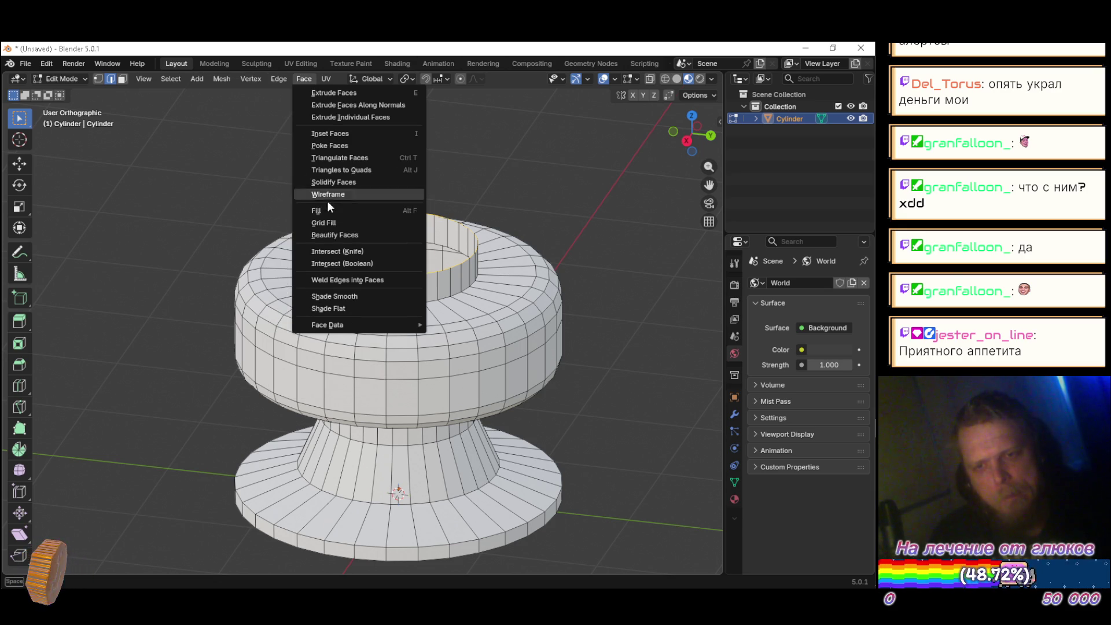
click(324, 222)
mouse_move(550, 284)
mouse_down()
mouse_move(393, 305)
mouse_move(394, 347)
mouse_move(231, 203)
mouse_up()
click(231, 203)
Step: Try raising the top centre vertex with proportional falloff, then cancel the move
mouse_move(374, 215)
mouse_down()
mouse_move(449, 172)
mouse_move(617, 206)
mouse_move(574, 246)
mouse_move(475, 238)
mouse_up()
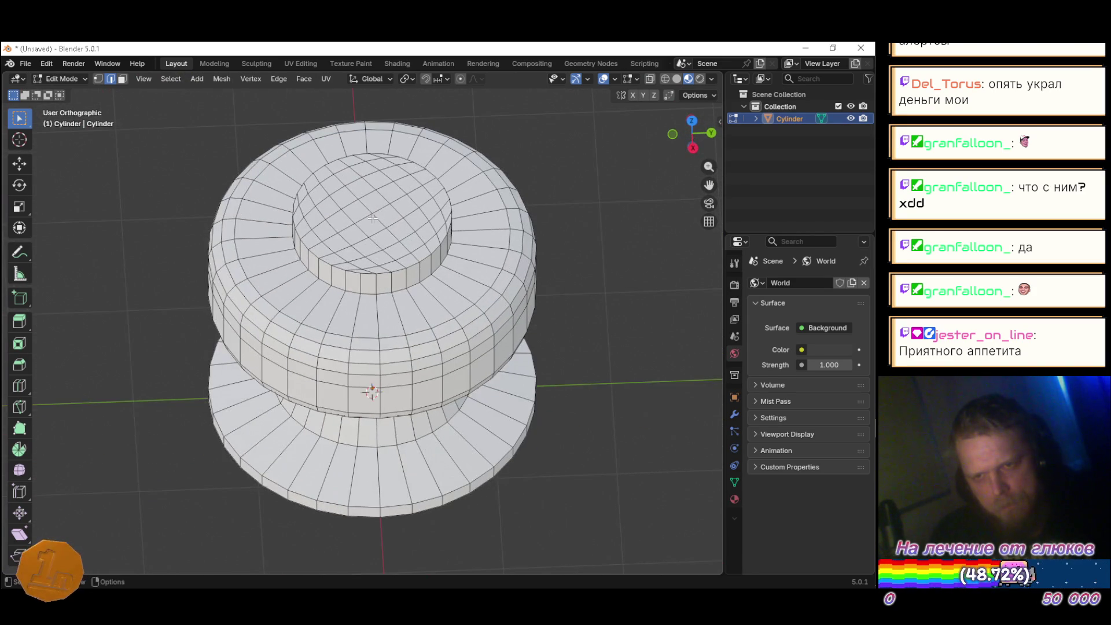
scroll(373, 218, up, 5)
mouse_move(371, 208)
mouse_down()
mouse_move(407, 191)
mouse_move(382, 232)
mouse_move(373, 225)
mouse_up()
key(1)
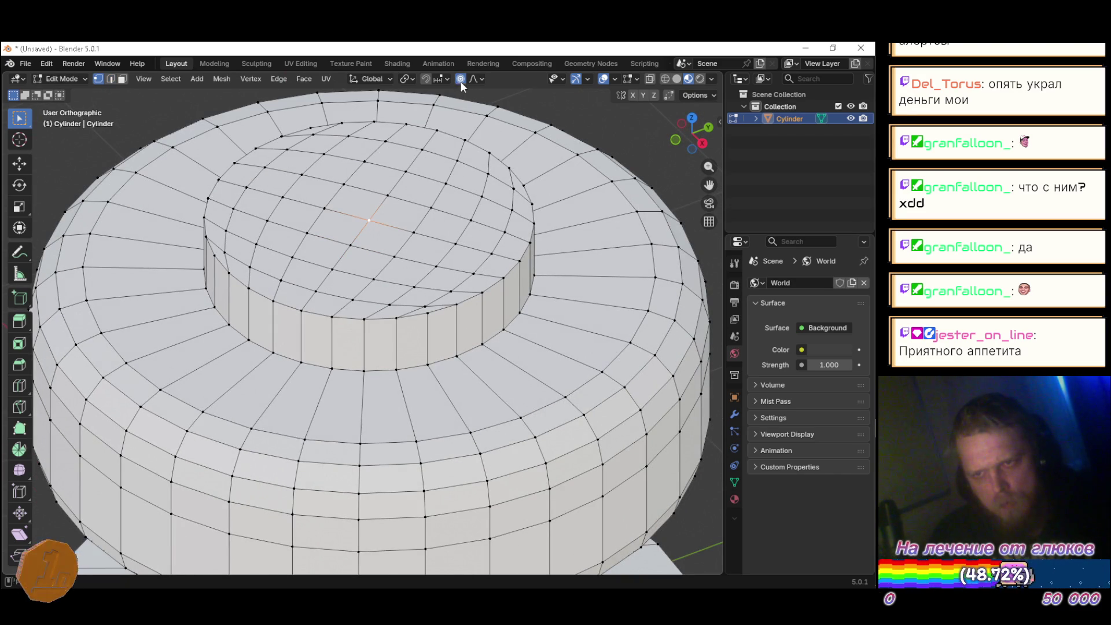
key(g)
key(z)
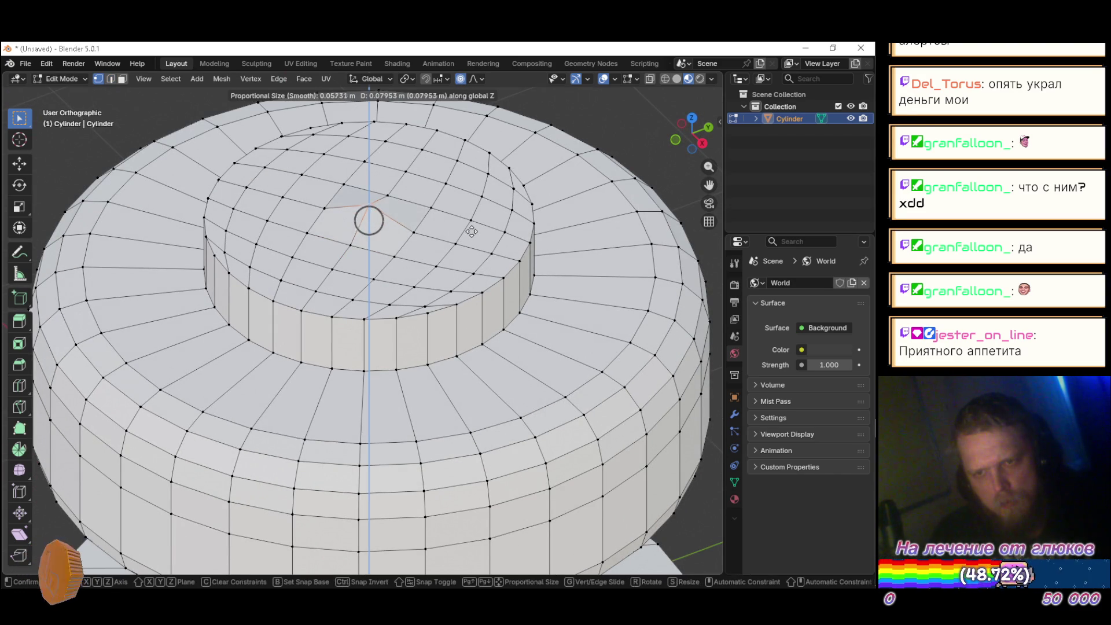
scroll(473, 228, down, 5)
scroll(468, 215, down, 7)
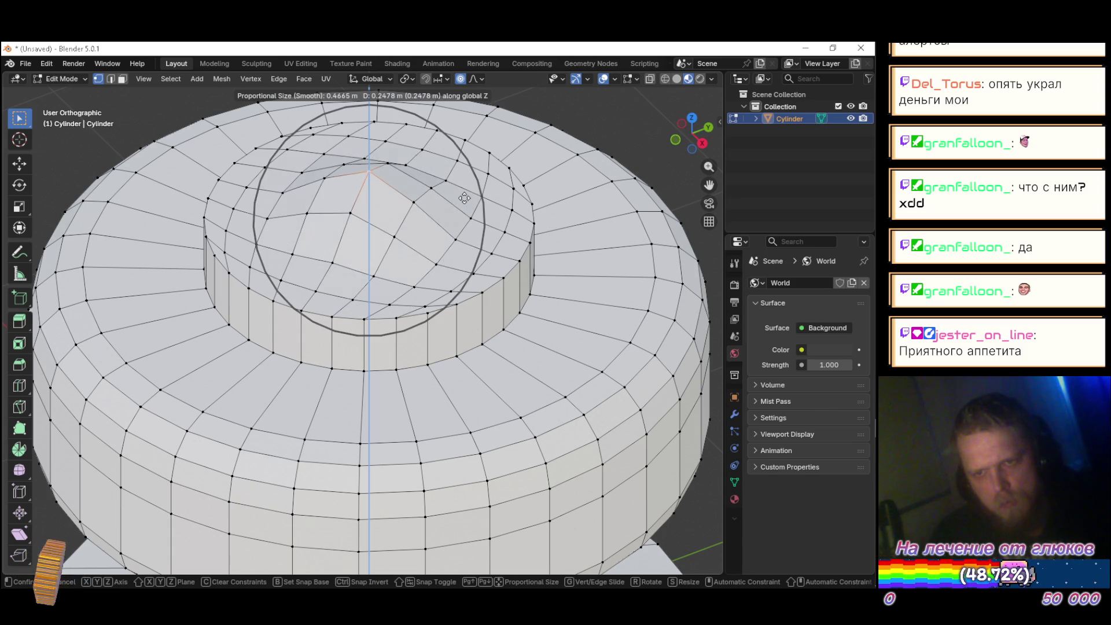
scroll(465, 199, down, 3)
scroll(461, 204, down, 1)
scroll(460, 213, down, 1)
scroll(460, 219, down, 1)
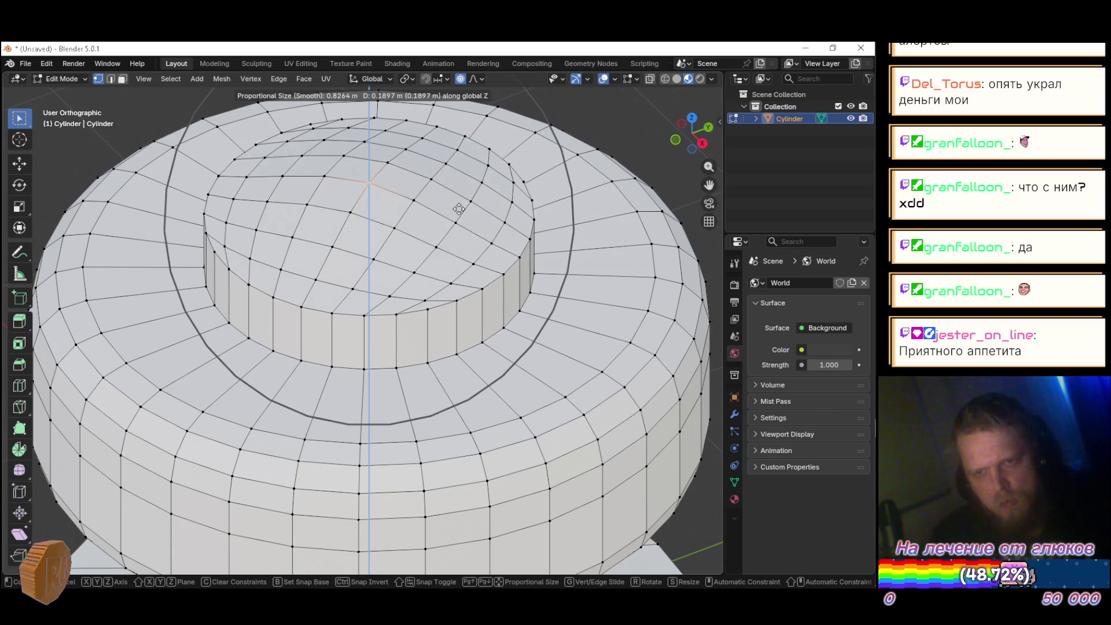
scroll(458, 215, down, 1)
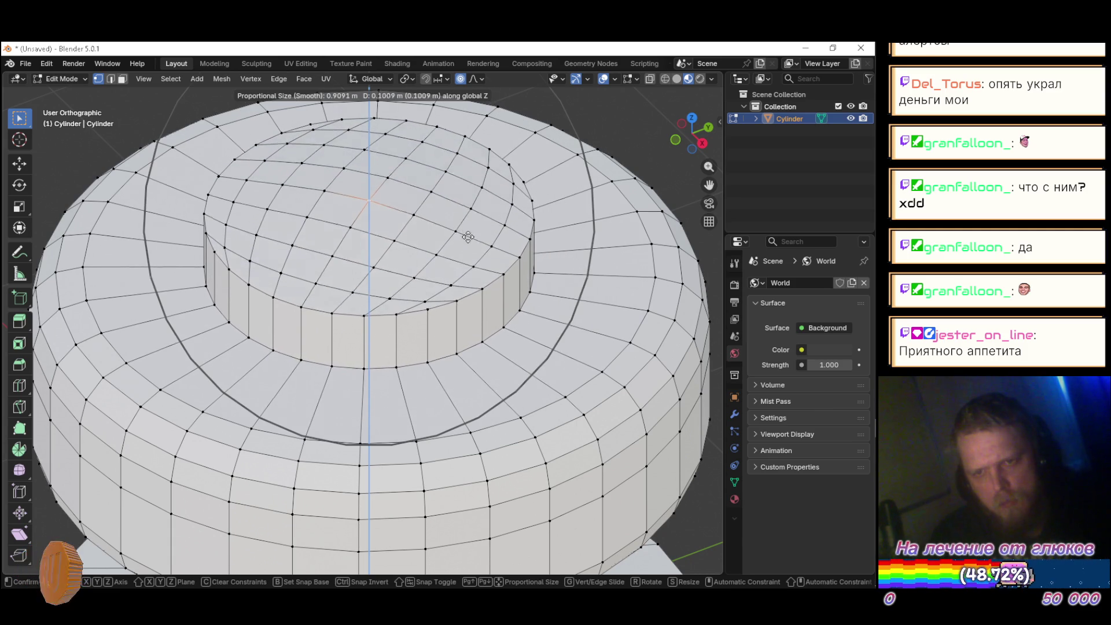
right_click(464, 238)
Step: In front view, raise the centre vertex 0.063683 m with proportional size 1.210
key(KP_1)
key(g)
key(z)
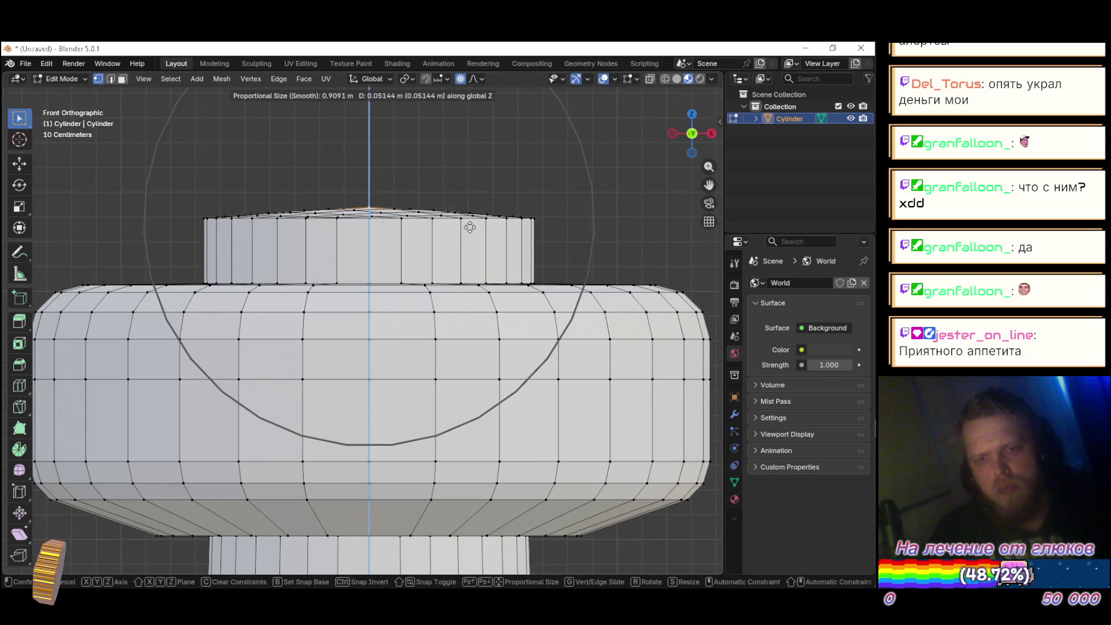
scroll(472, 225, down, 1)
scroll(472, 225, down, 1)
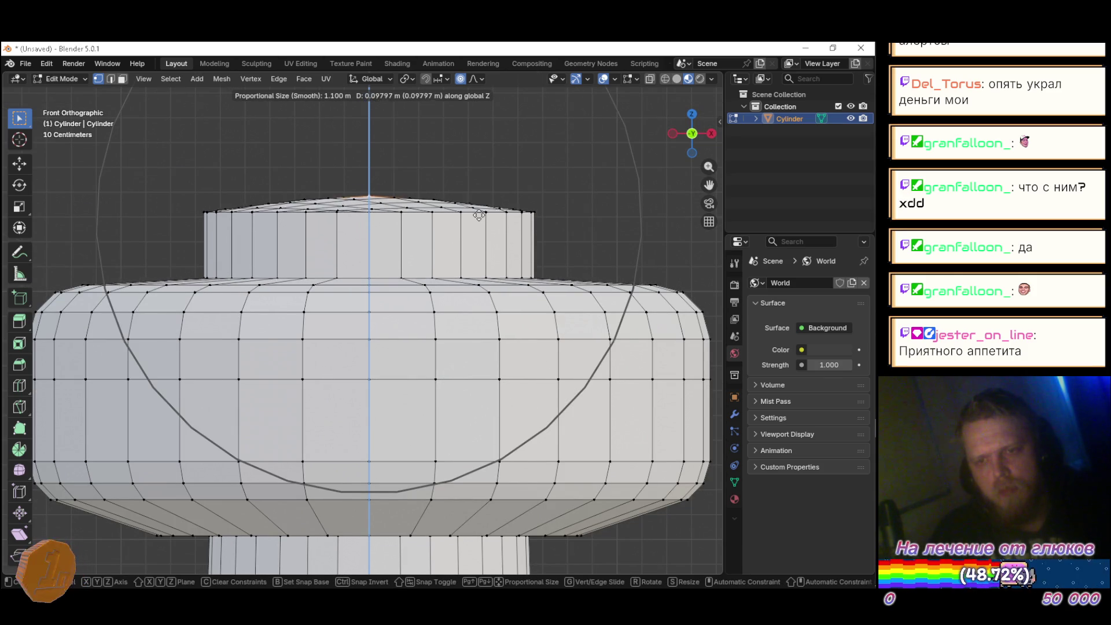
scroll(479, 215, up, 4)
scroll(479, 216, down, 3)
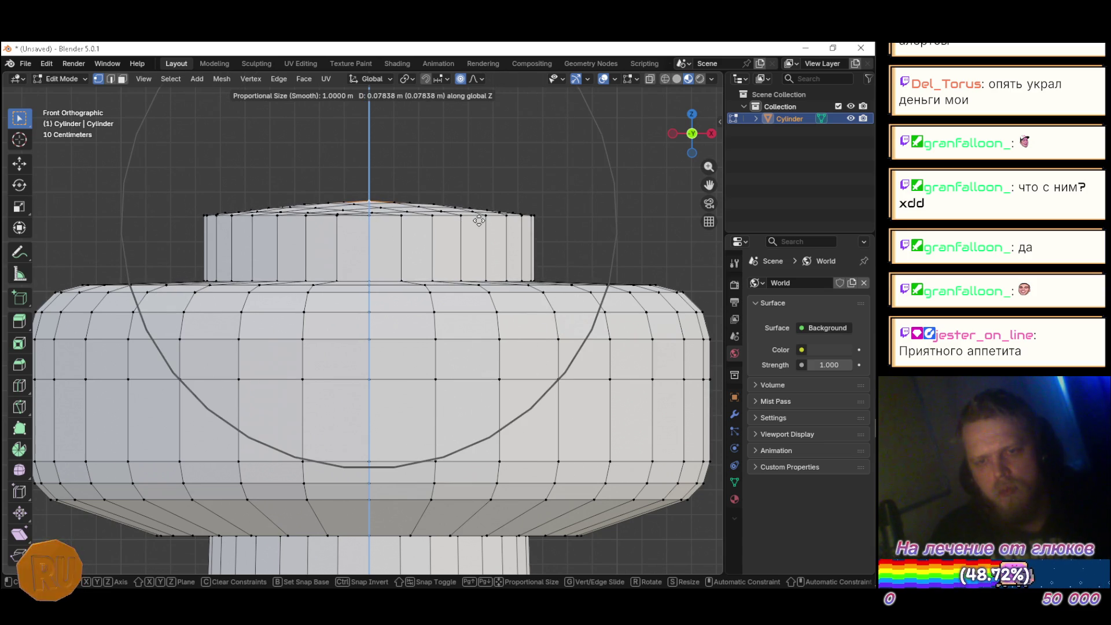
scroll(479, 225, down, 2)
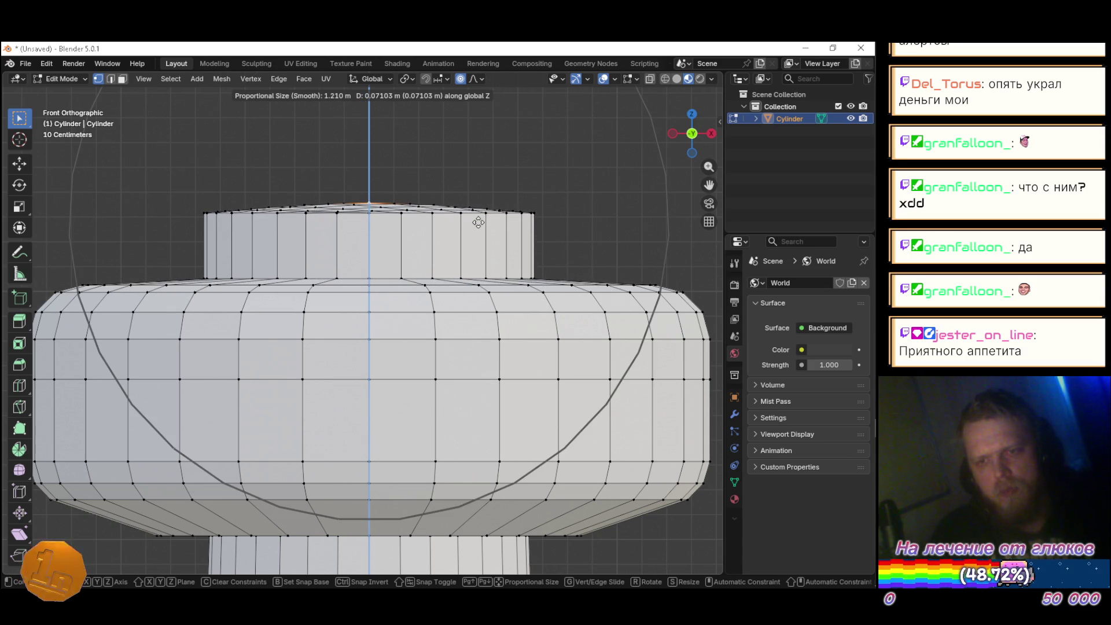
click(478, 225)
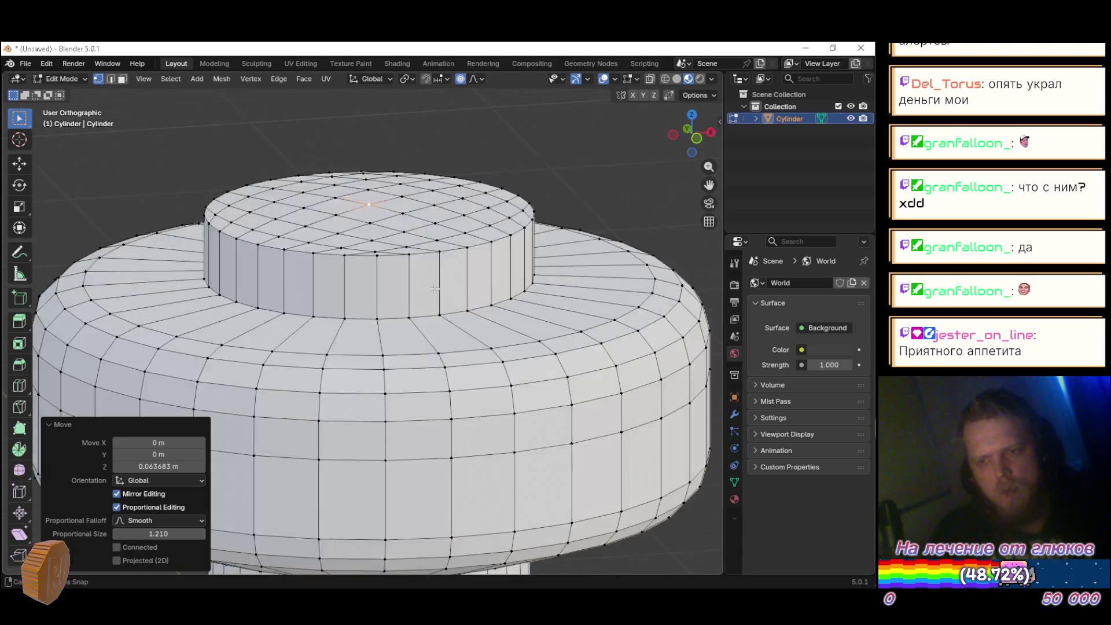
drag(538, 267, 390, 276)
Step: Switch to edge select and bring the small cylinder's top into view, checking the Pinball reference
key(2)
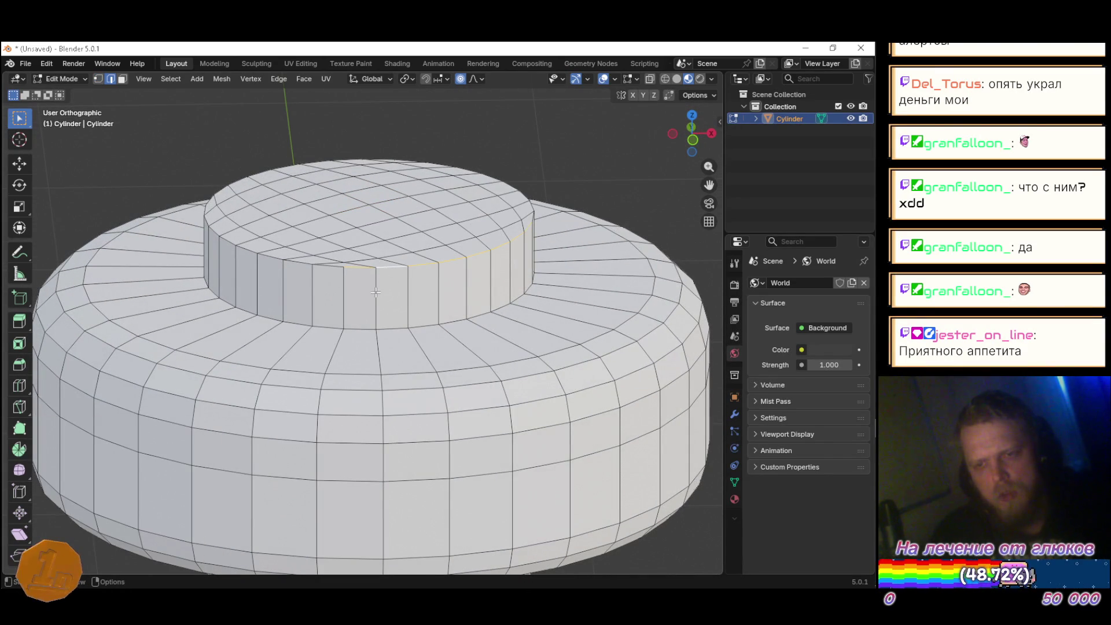
drag(452, 308, 387, 323)
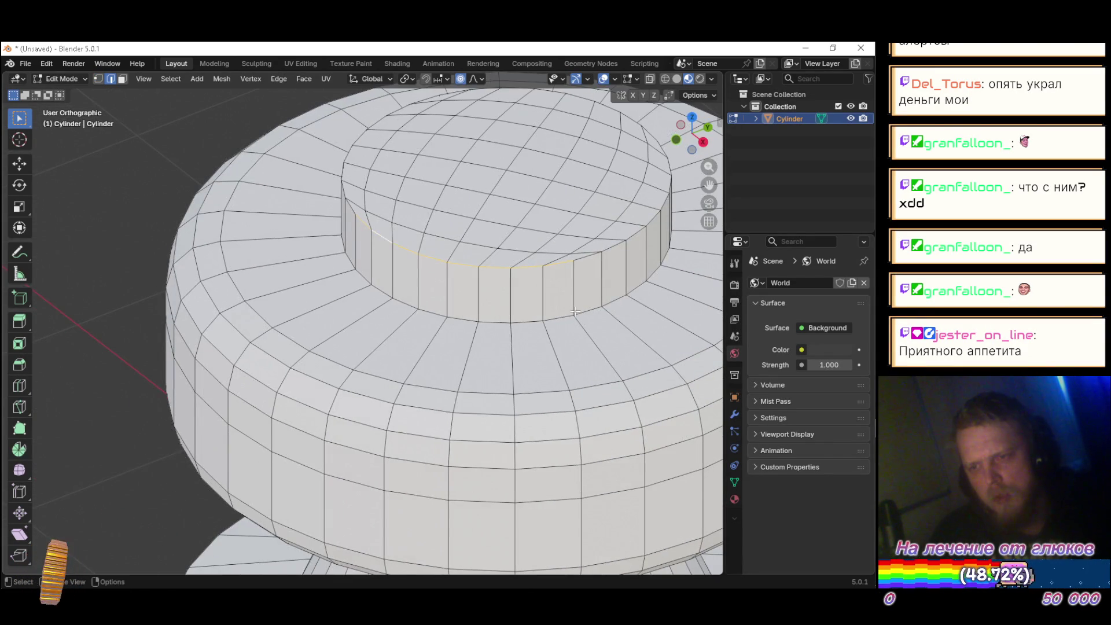
scroll(574, 311, down, 4)
drag(575, 312, 625, 217)
mouse_move(544, 237)
mouse_down()
mouse_move(525, 176)
mouse_move(524, 243)
mouse_move(527, 206)
mouse_move(555, 196)
mouse_up()
key(alt+Tab)
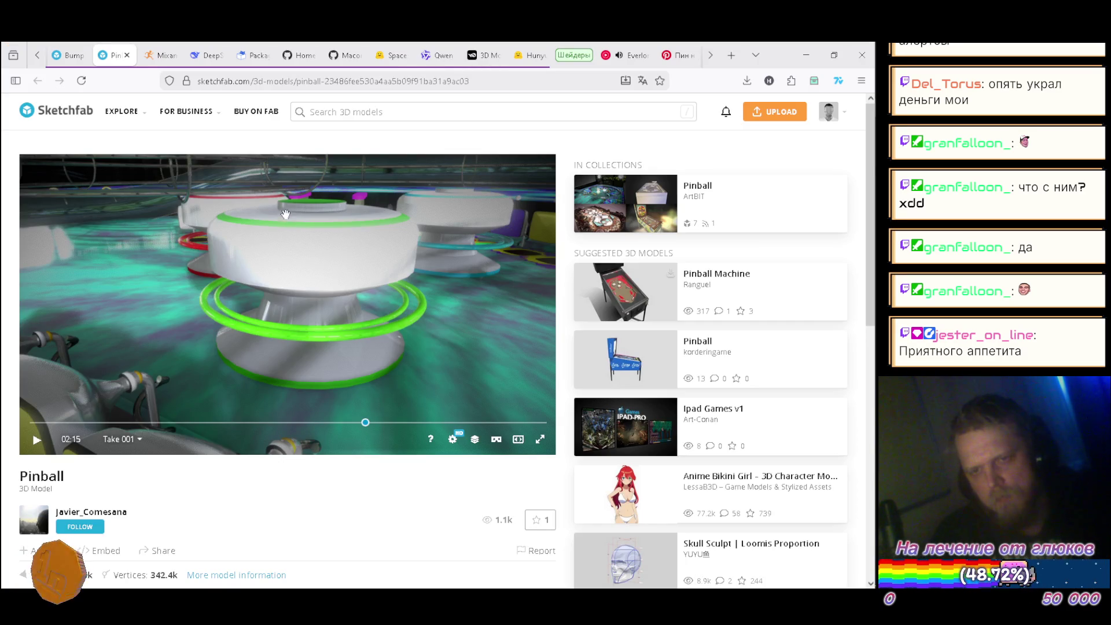
key(alt+Tab)
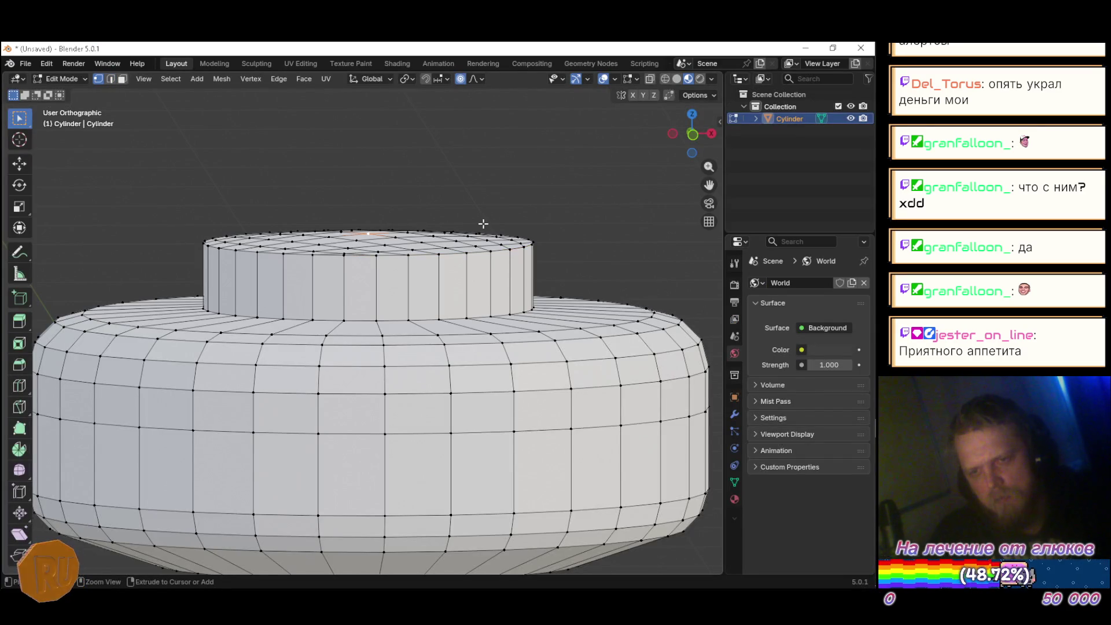
drag(484, 223, 484, 224)
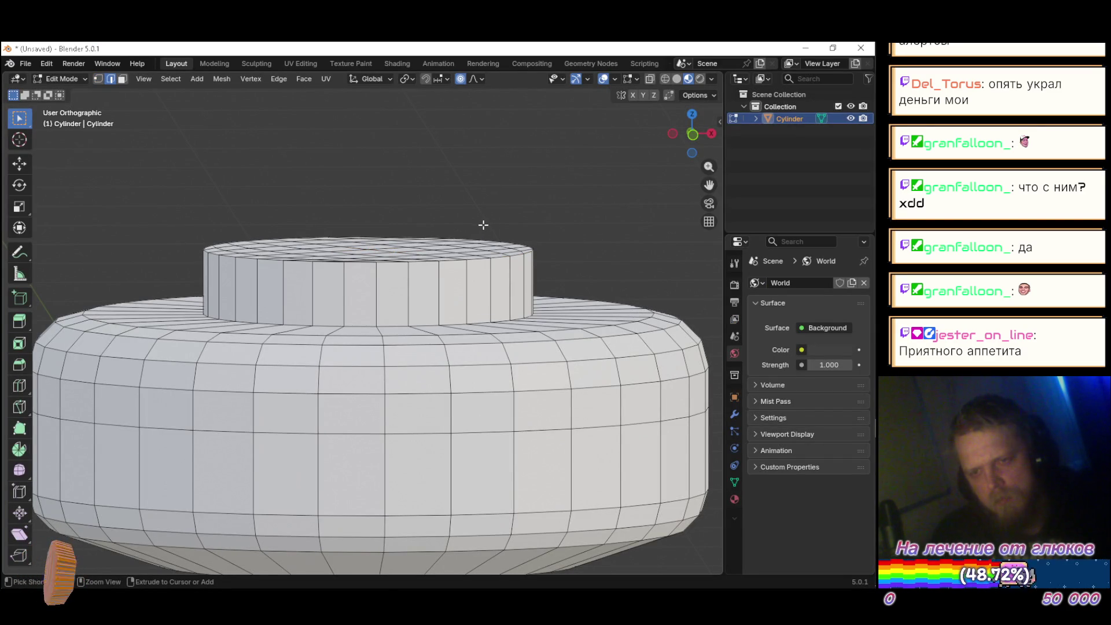
Step: Delete the small cylinder's top cap face and raise the open rim 0.054045 m along Z
key(l)
key(x)
key(f)
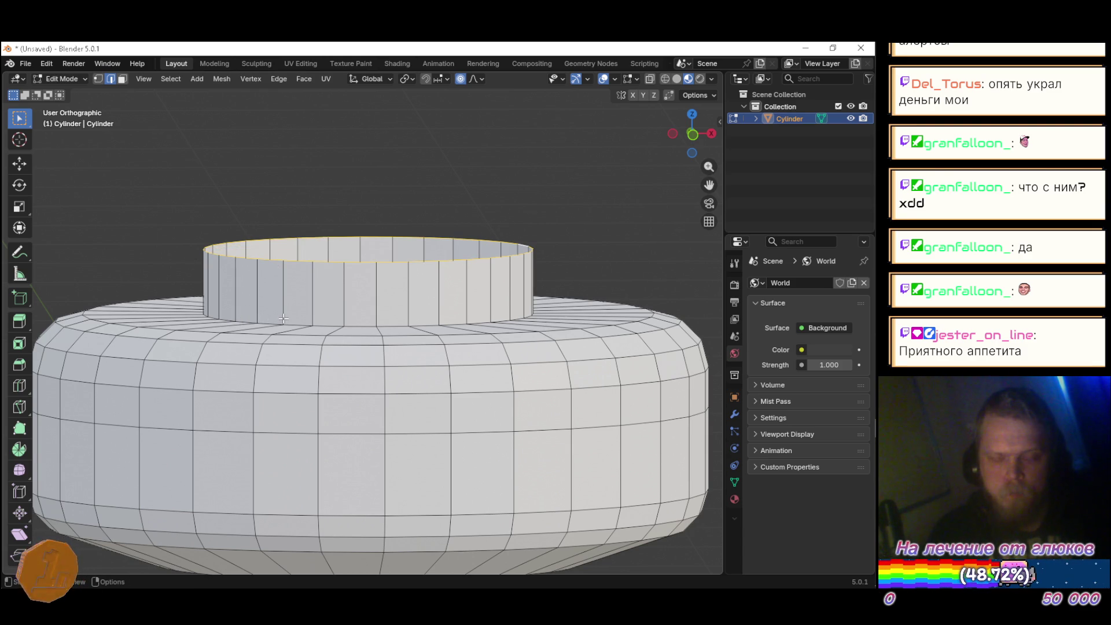
key(g)
key(z)
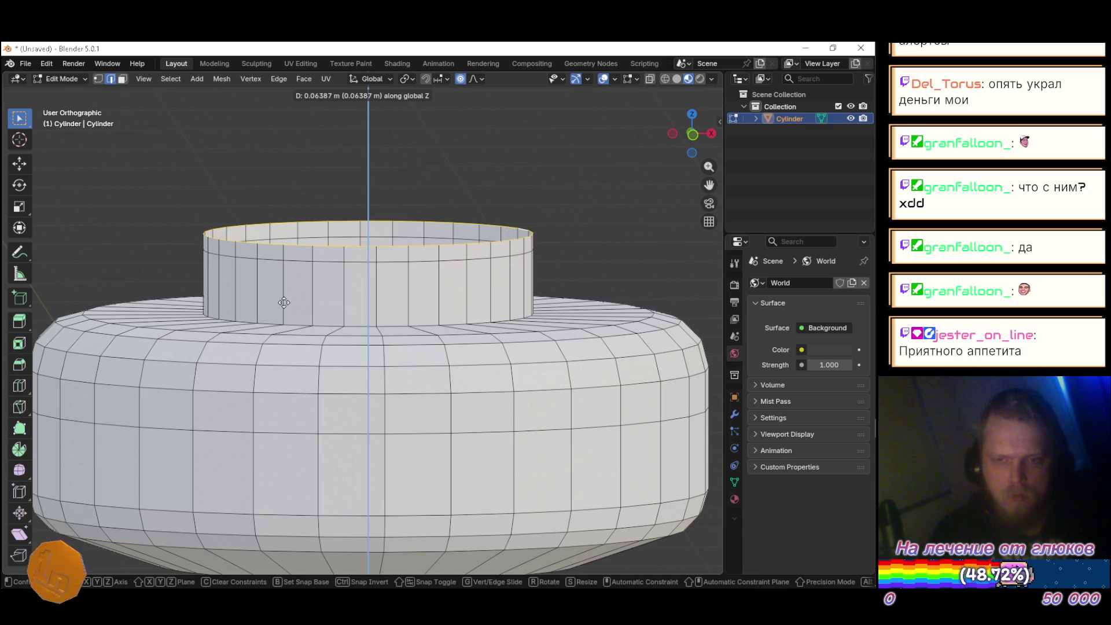
click(281, 305)
Step: Extrude the rim twice in place, scaling each new ring to form an inner top ring
drag(281, 305, 454, 351)
key(e)
right_click(454, 351)
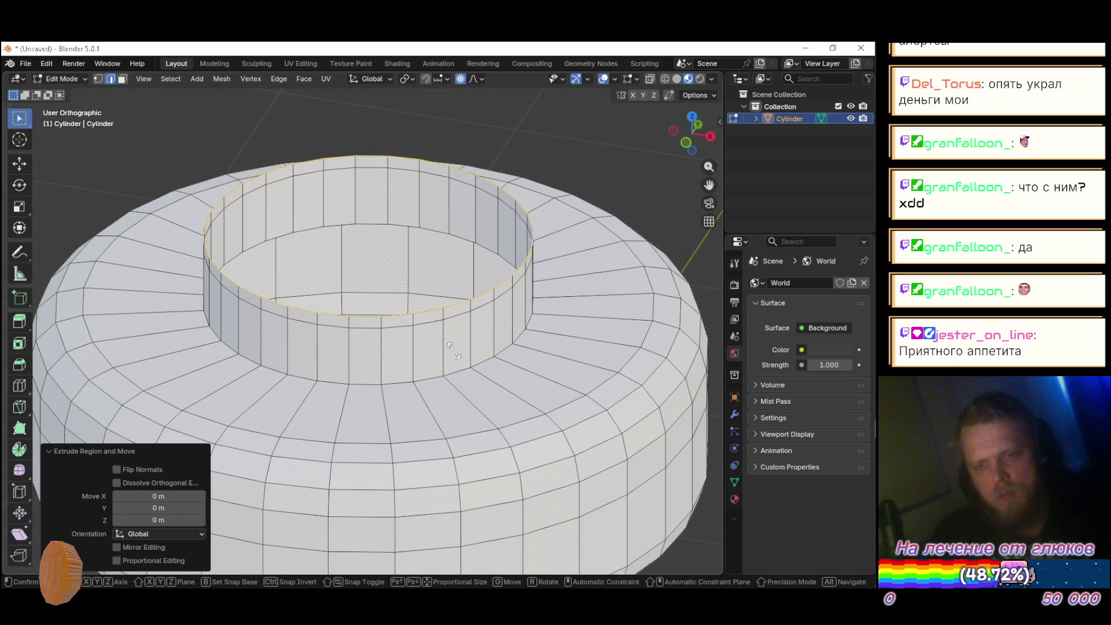
key(s)
click(472, 90)
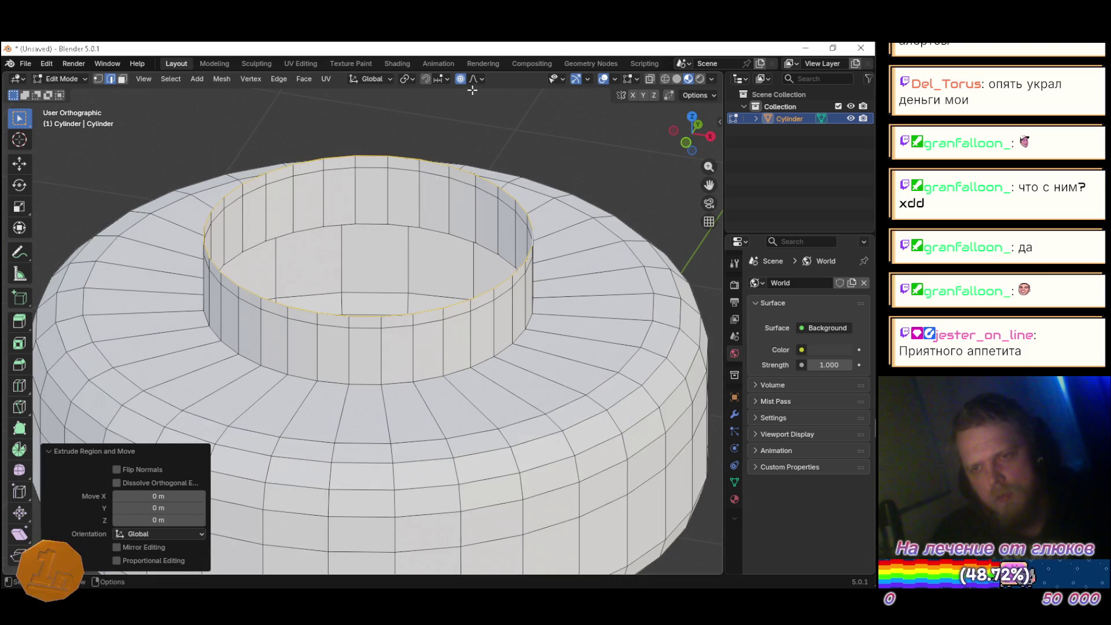
key(e)
key(s)
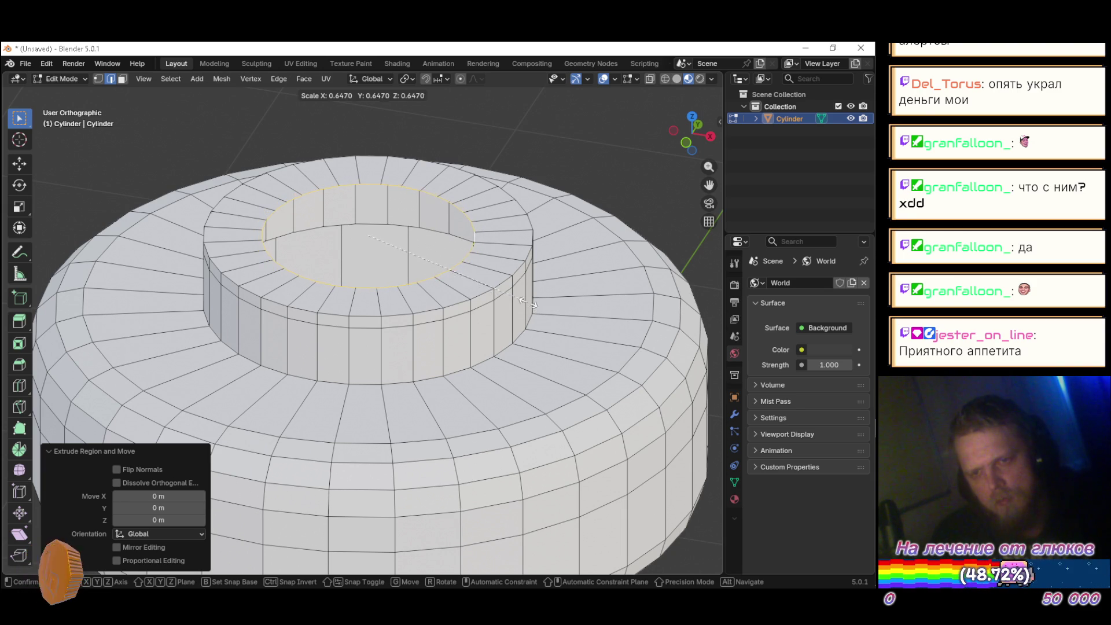
click(591, 334)
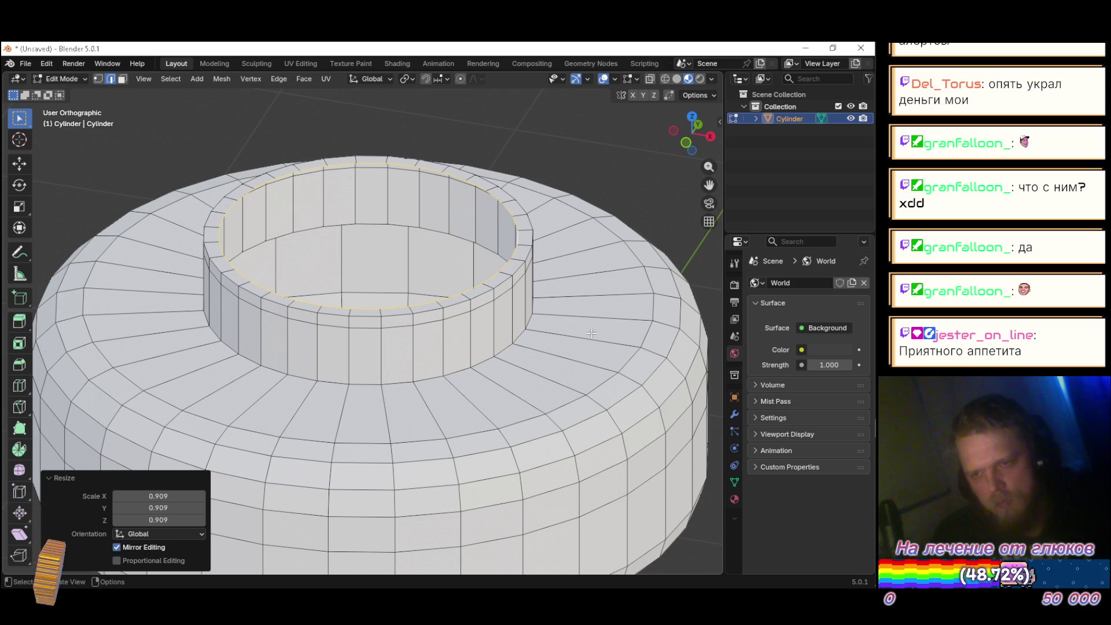
Step: Bevel the outer top edge loop of the inner ring
alt+click(333, 317)
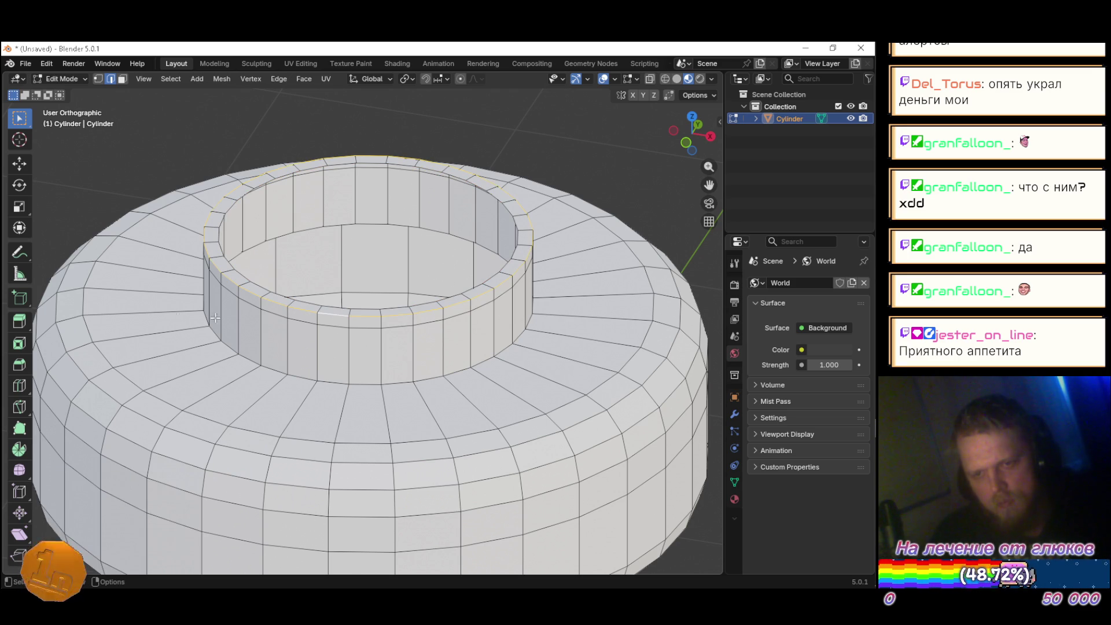
click(19, 365)
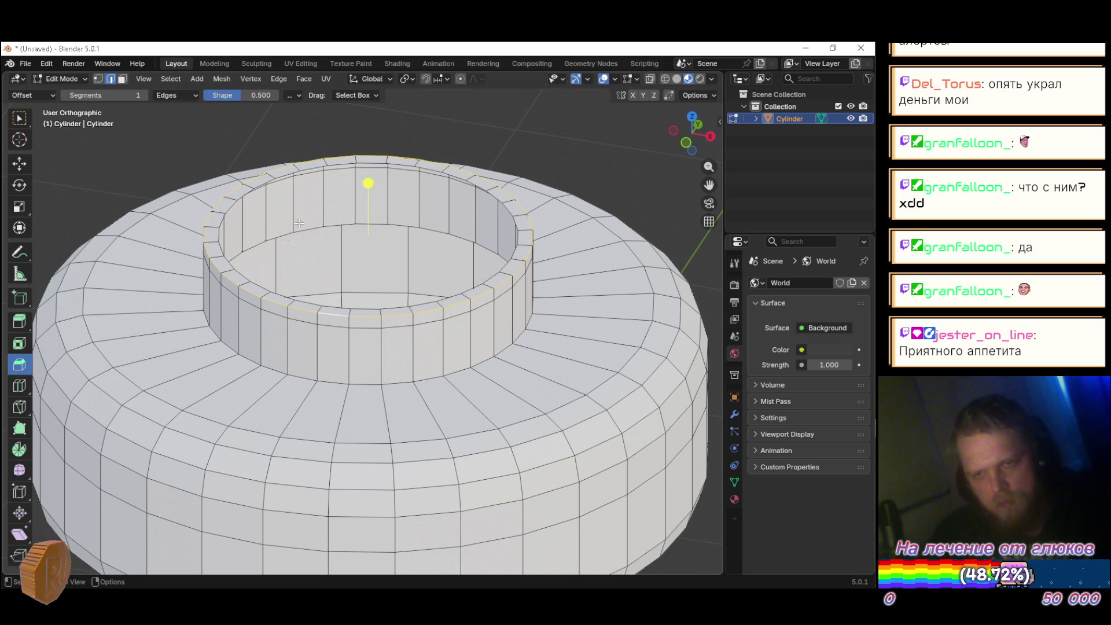
mouse_move(369, 183)
mouse_down()
mouse_move(371, 168)
mouse_move(380, 240)
mouse_move(284, 273)
mouse_up()
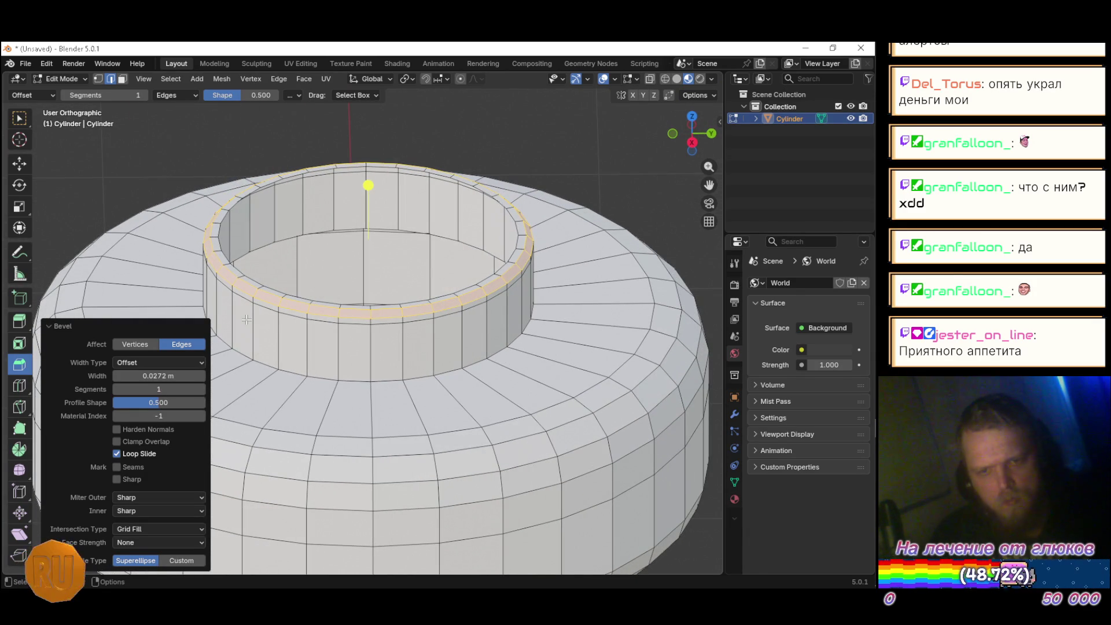
drag(247, 319, 469, 253)
Step: Close the inner top rim with a Grid Fill of span 8, offset 0
key(w)
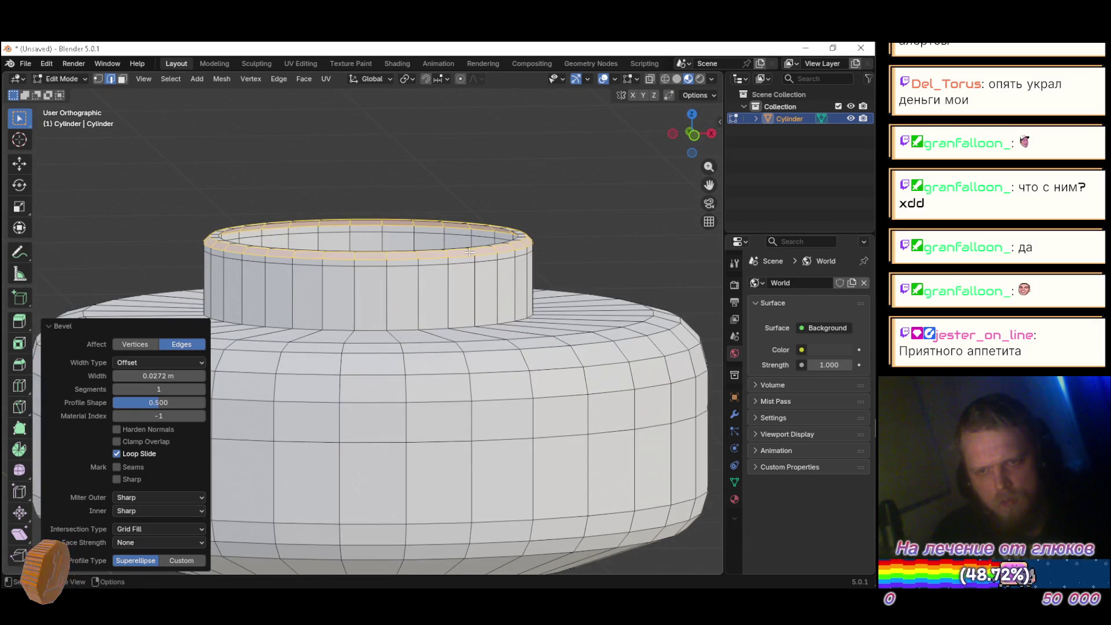
click(257, 159)
mouse_move(422, 184)
mouse_down()
mouse_move(479, 183)
mouse_move(363, 209)
mouse_move(319, 253)
mouse_move(387, 196)
mouse_up()
alt+click(293, 271)
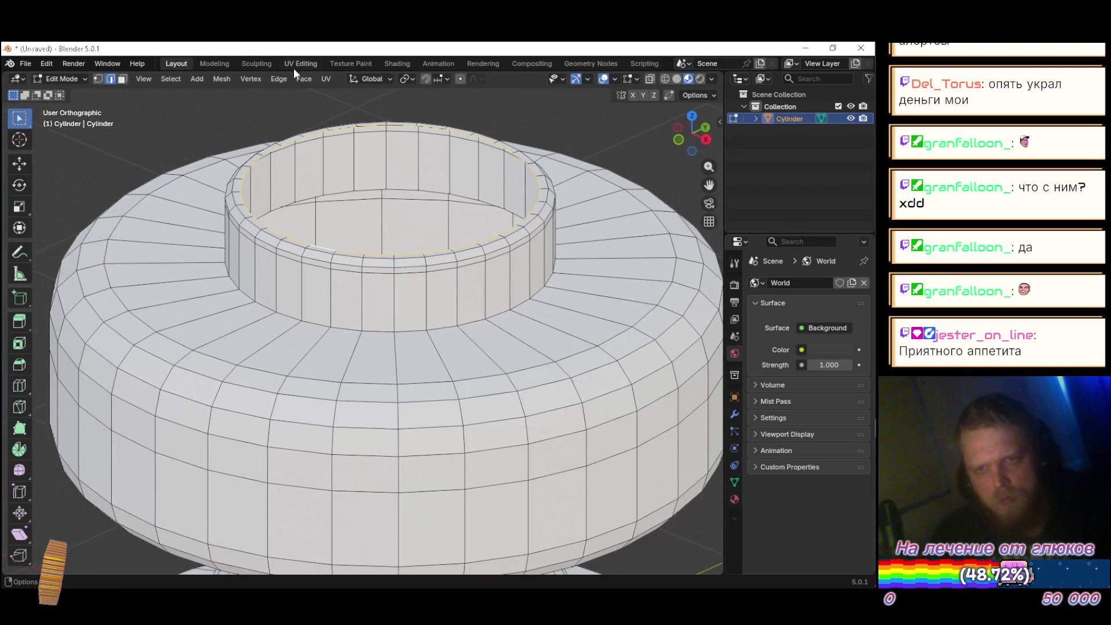
click(306, 79)
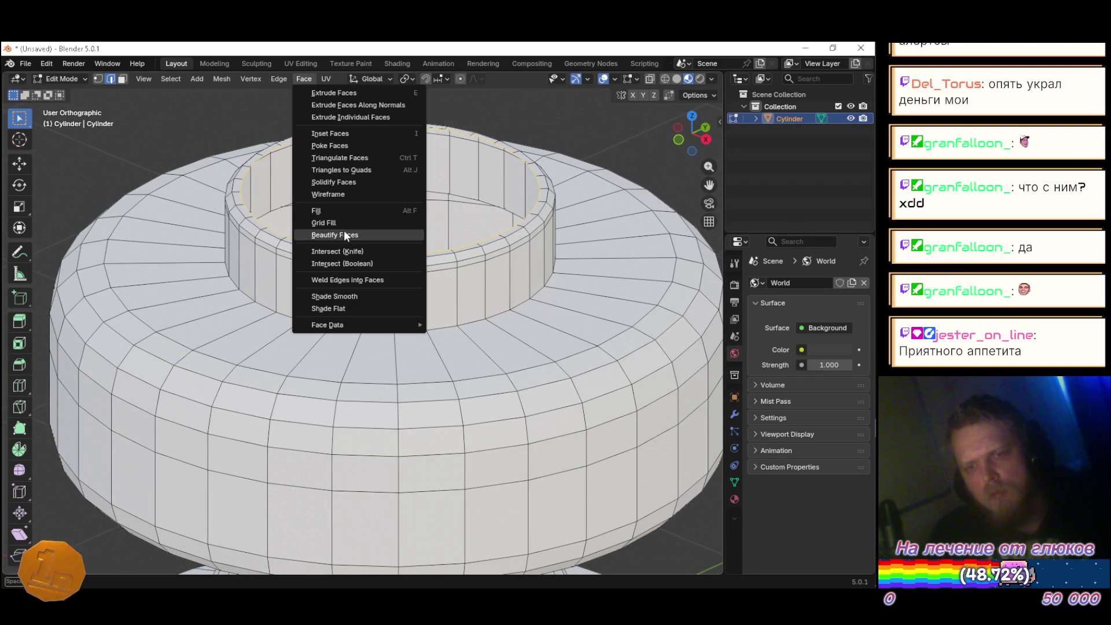
click(323, 223)
scroll(563, 157, down, 5)
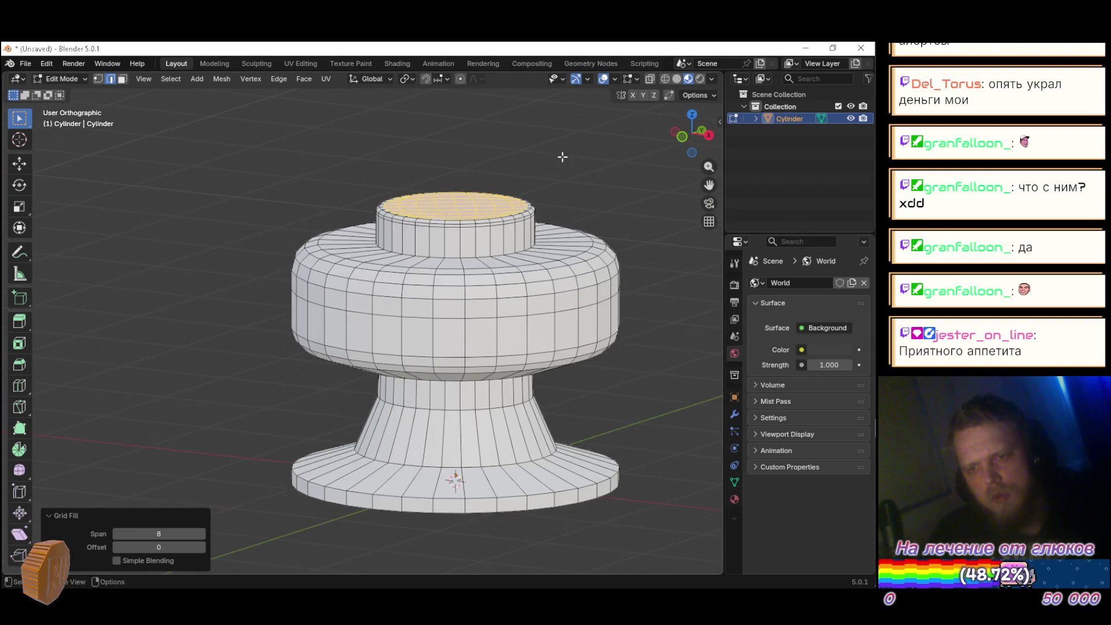
click(562, 156)
mouse_move(615, 216)
mouse_down()
mouse_move(555, 206)
mouse_move(533, 230)
mouse_move(620, 203)
mouse_move(608, 199)
mouse_move(542, 217)
mouse_move(602, 208)
mouse_move(598, 166)
mouse_move(540, 332)
mouse_move(481, 397)
mouse_up()
Step: Bevel the base plate's upper edge loop 0.0389 m wide with one segment, then exit Edit Mode
scroll(461, 425, up, 2)
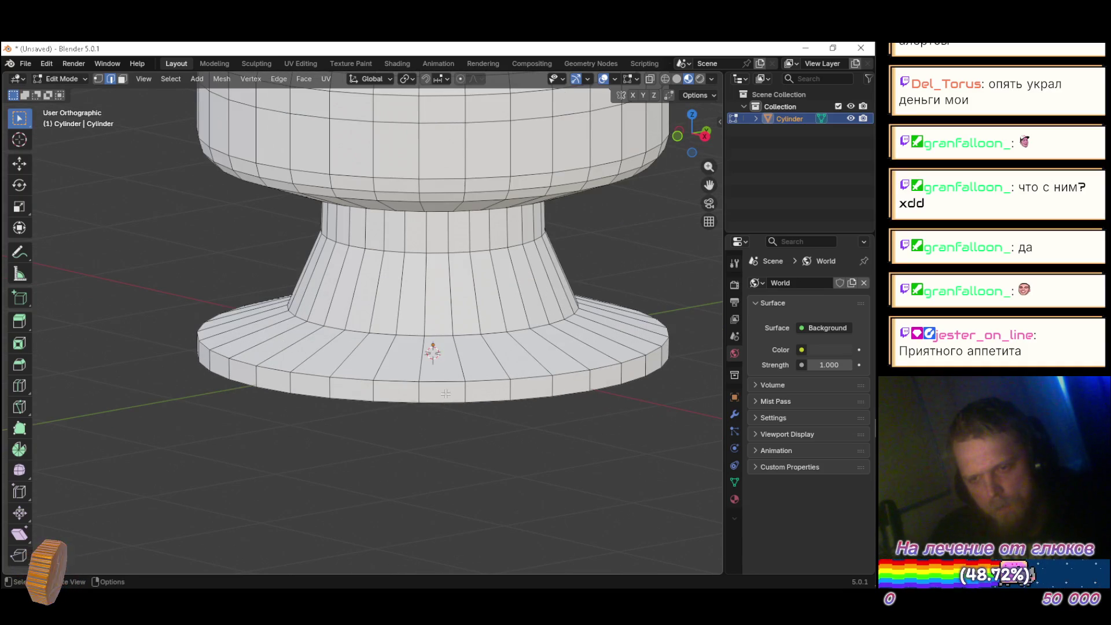
alt+click(442, 381)
click(14, 369)
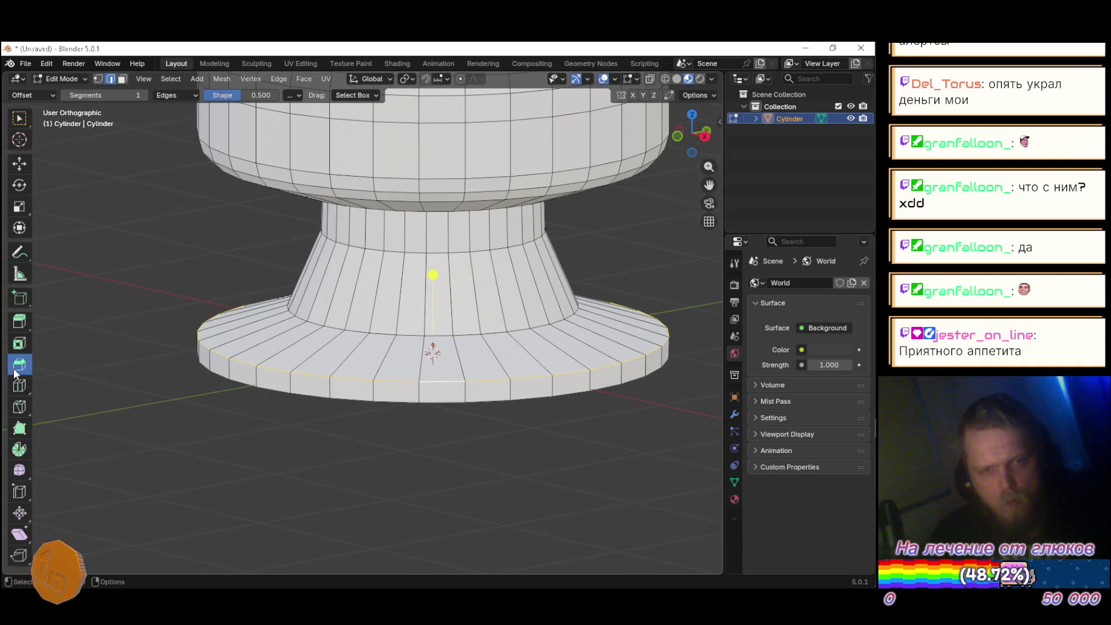
drag(438, 274, 439, 262)
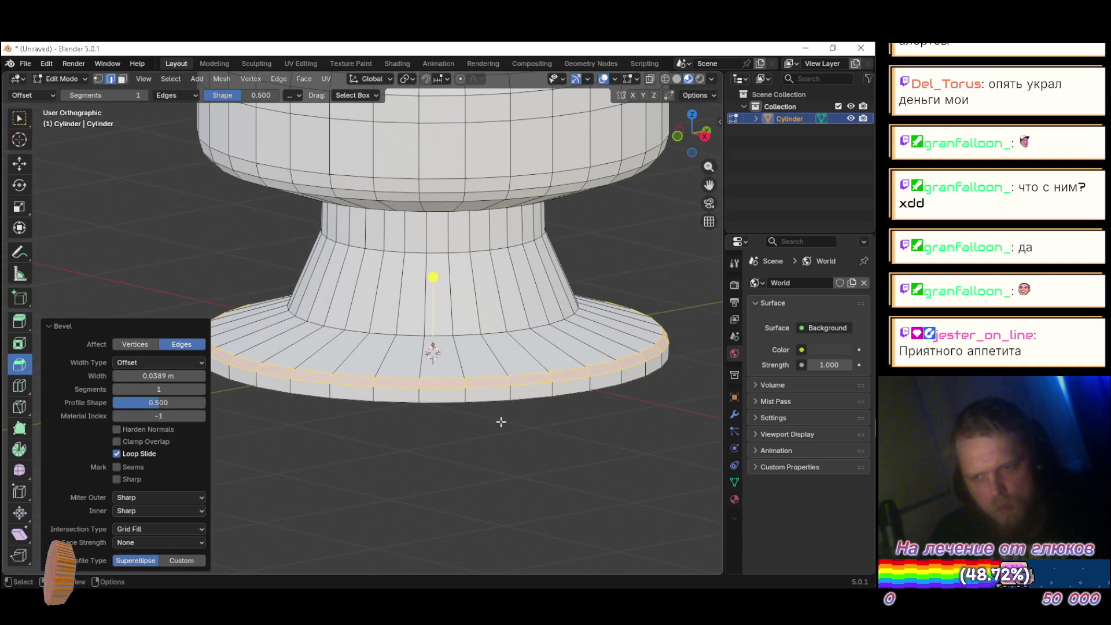
click(405, 434)
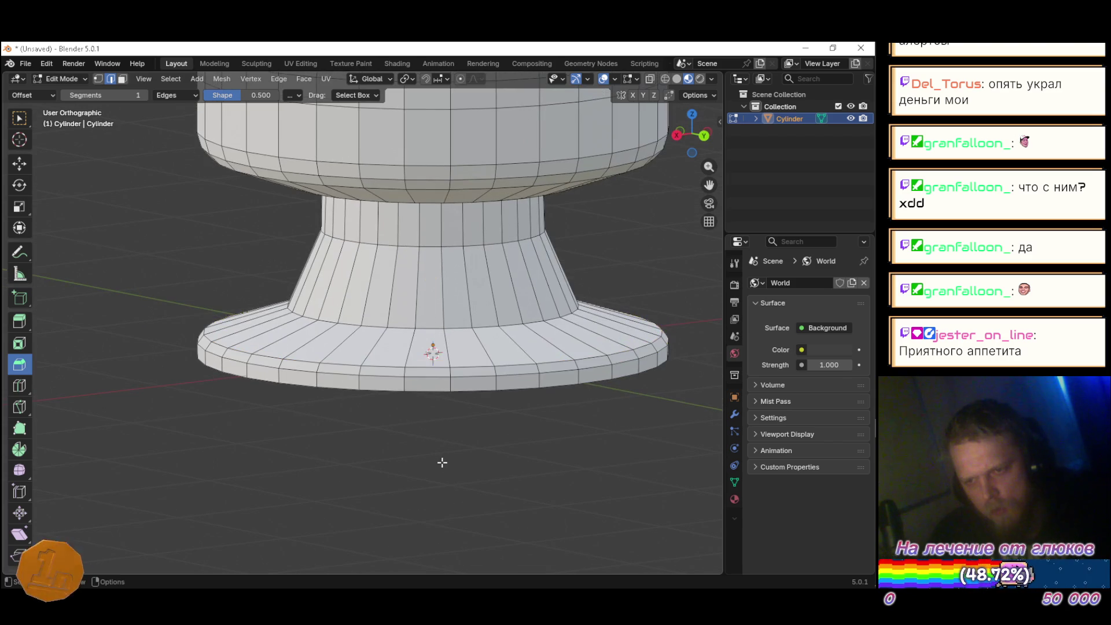
key(w)
scroll(588, 449, down, 4)
mouse_move(518, 429)
mouse_down()
mouse_move(573, 448)
mouse_move(347, 434)
mouse_move(533, 457)
mouse_move(604, 456)
mouse_move(645, 439)
mouse_move(441, 446)
mouse_move(493, 479)
mouse_move(379, 471)
mouse_move(558, 478)
mouse_up()
key(Tab)
key(Tab)
Step: Check the bumper's shading in Object Mode, keeping it flat, then bring up the Sketchfab pinball reference
key(a)
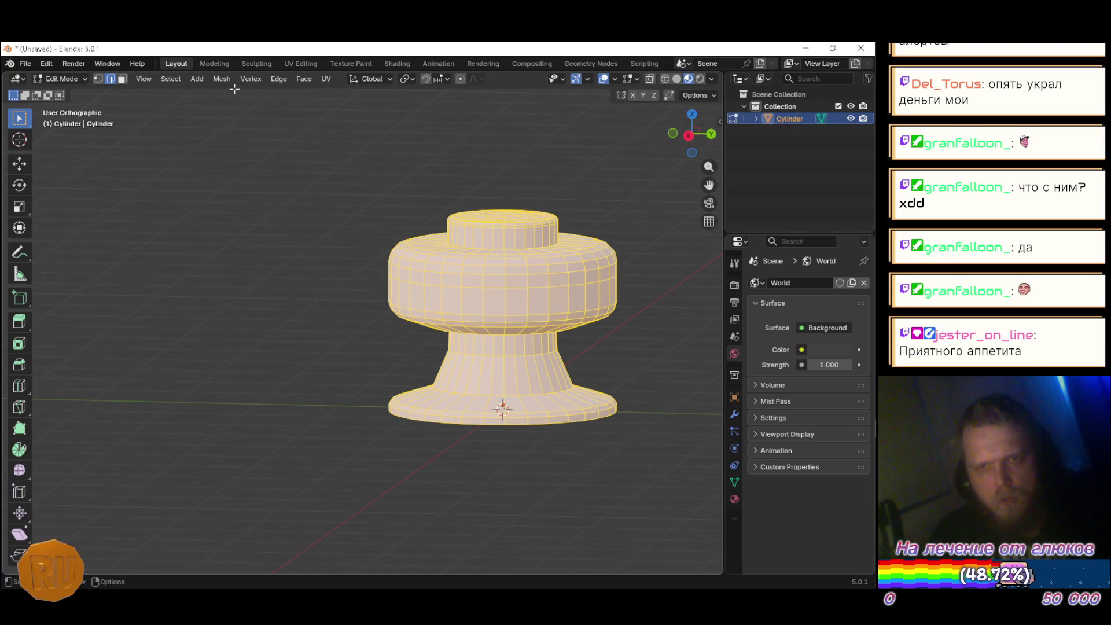
click(221, 78)
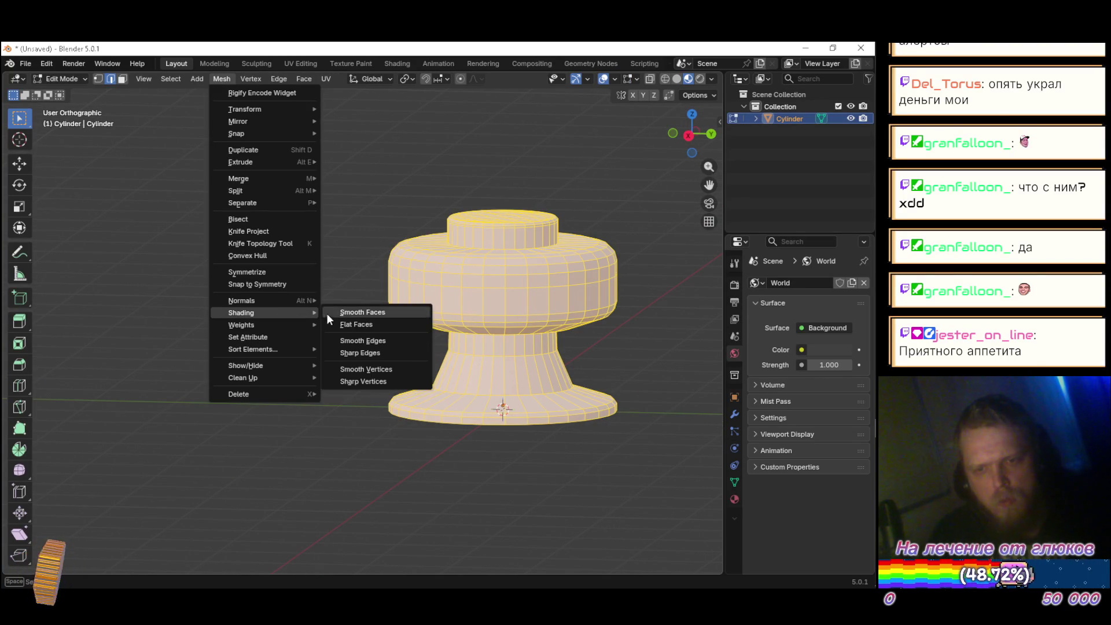
key(Escape)
key(Tab)
mouse_move(437, 478)
mouse_down()
mouse_move(659, 504)
mouse_move(491, 513)
mouse_move(313, 480)
mouse_up()
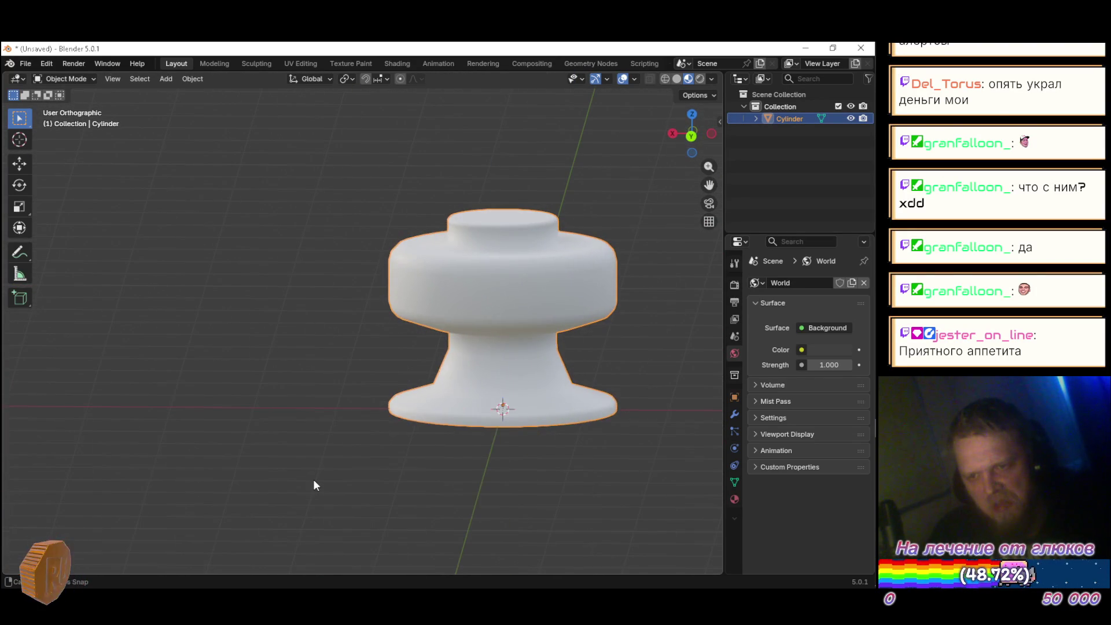
key(Tab)
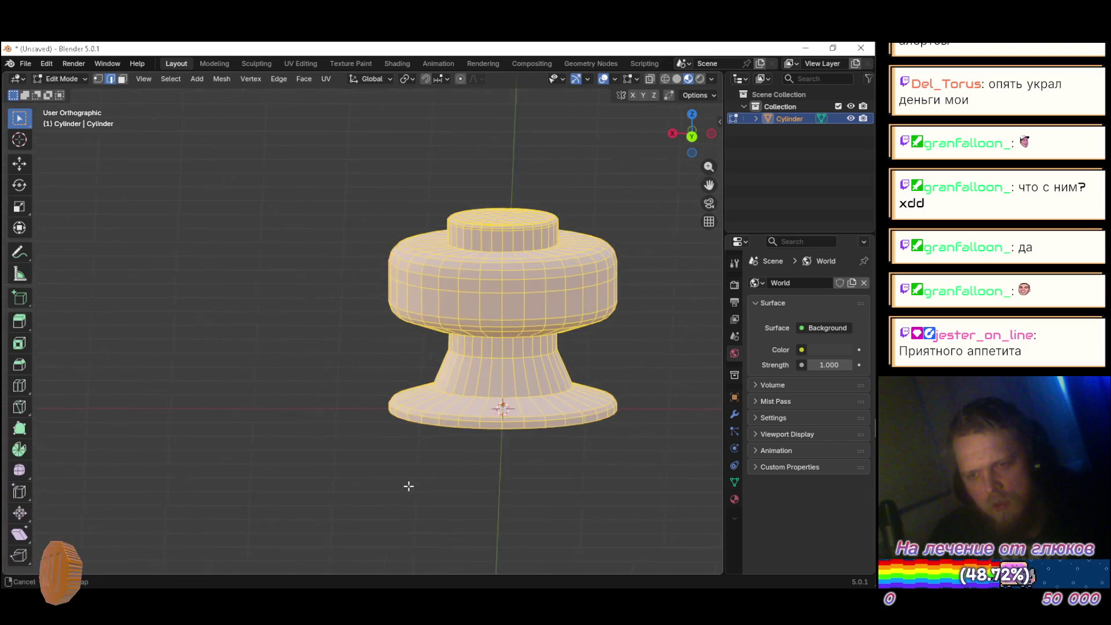
drag(410, 483, 469, 496)
key(Tab)
key(alt+Tab)
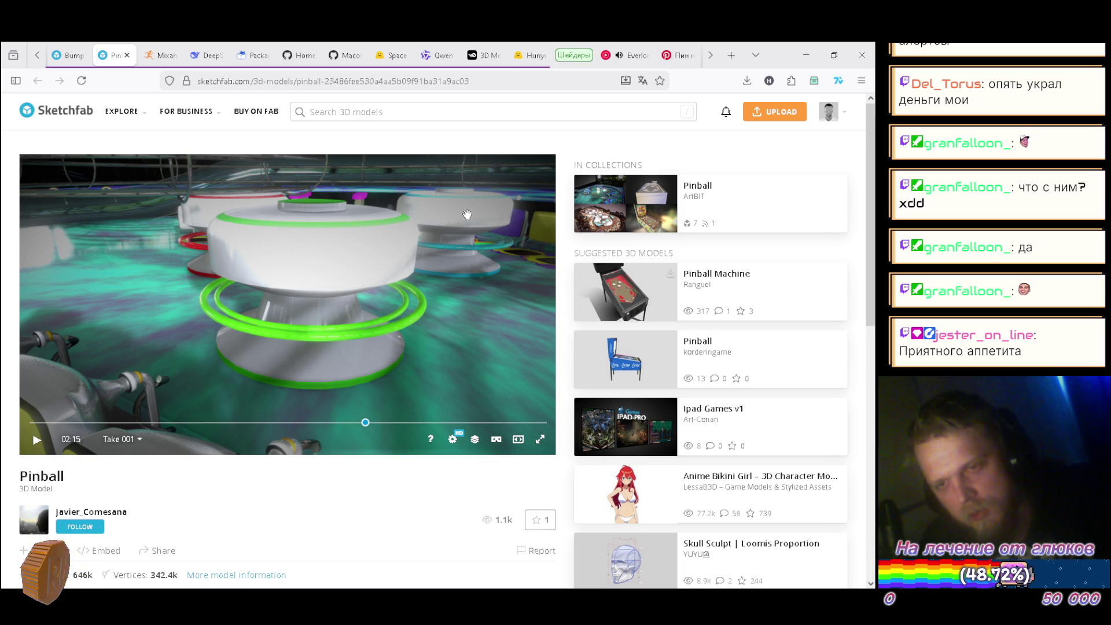
Step: Inspect the bumper in X-ray, enter Edit Mode, and compare it with the reference from right and front views
key(alt+Tab)
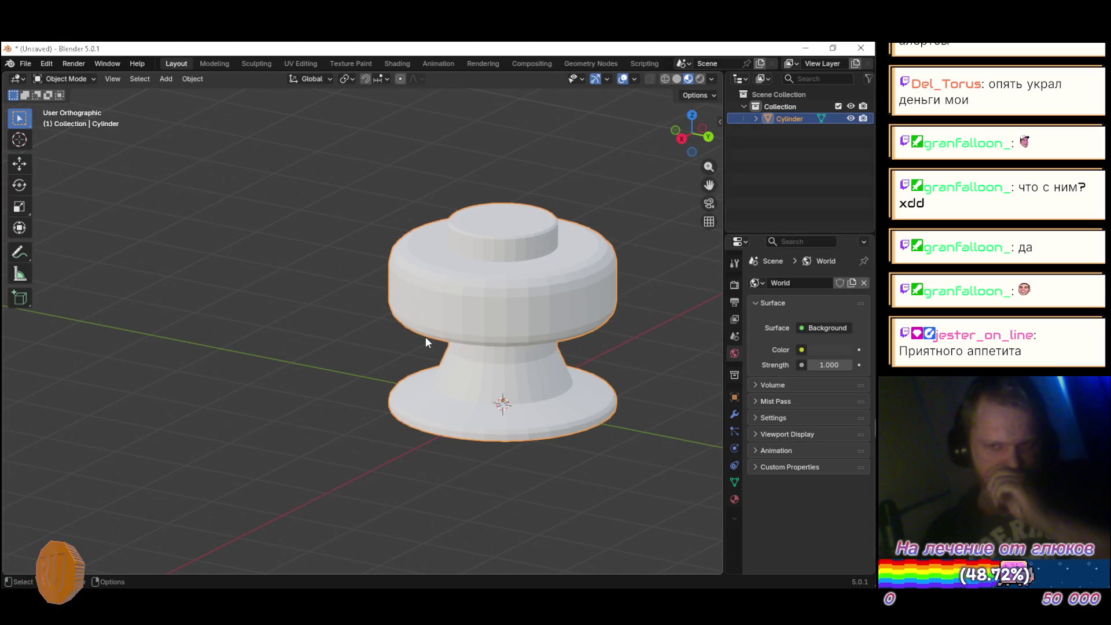
key(alt+z)
mouse_move(460, 401)
mouse_down()
mouse_move(355, 354)
mouse_move(453, 264)
mouse_move(456, 312)
mouse_move(402, 418)
mouse_move(384, 408)
mouse_move(366, 357)
mouse_move(389, 197)
mouse_move(380, 217)
mouse_move(391, 342)
mouse_move(474, 370)
mouse_up()
key(alt+z)
key(Tab)
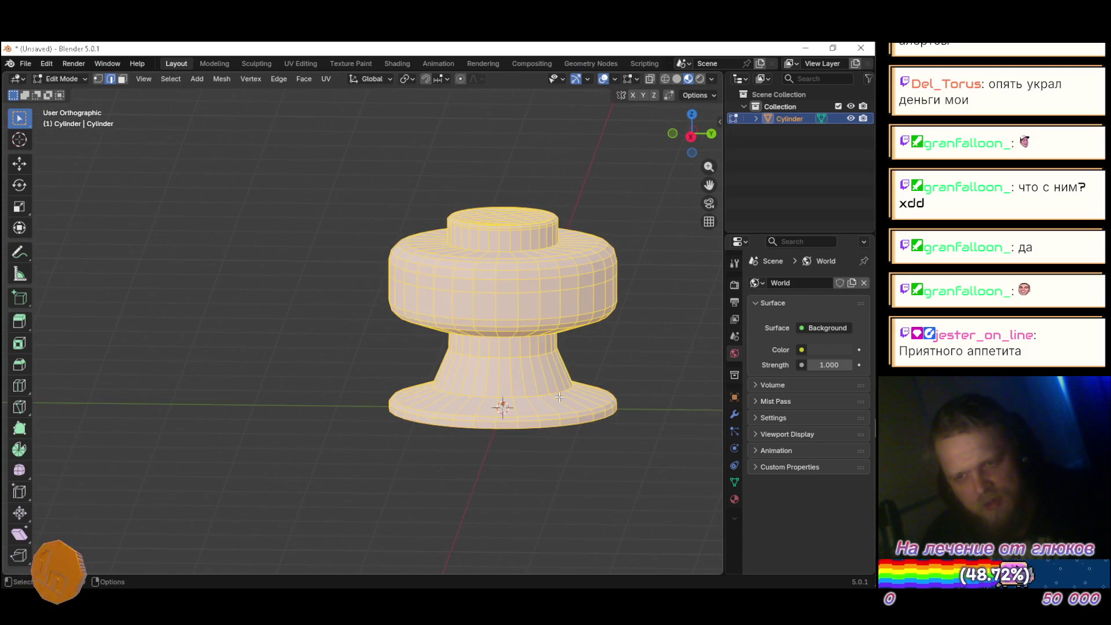
mouse_move(571, 473)
mouse_down()
mouse_move(434, 414)
mouse_move(479, 430)
mouse_up()
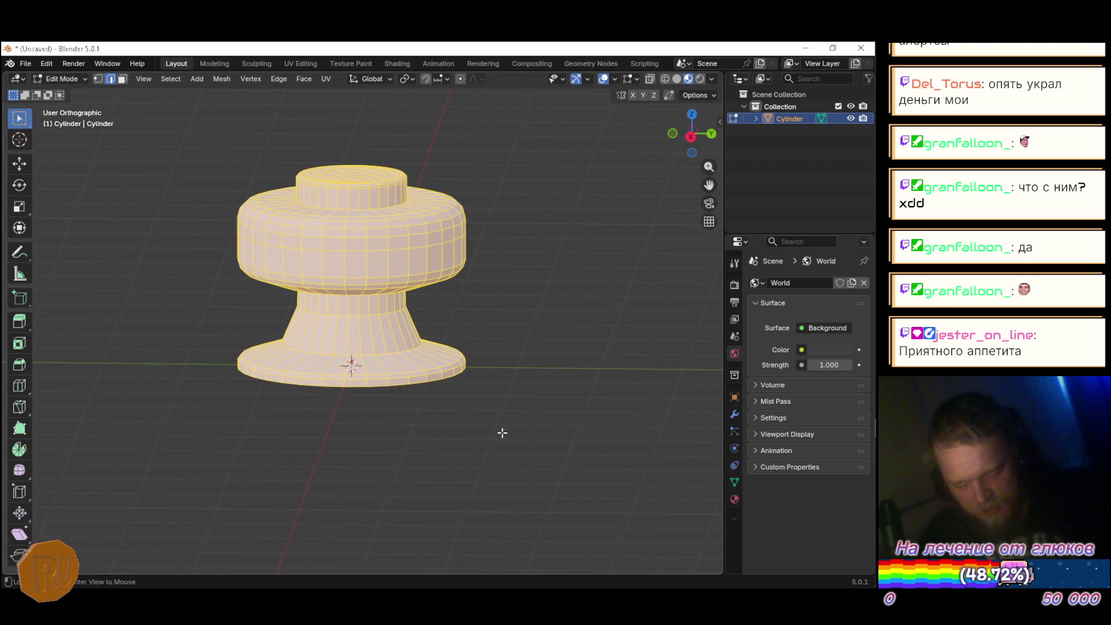
key(alt+Tab)
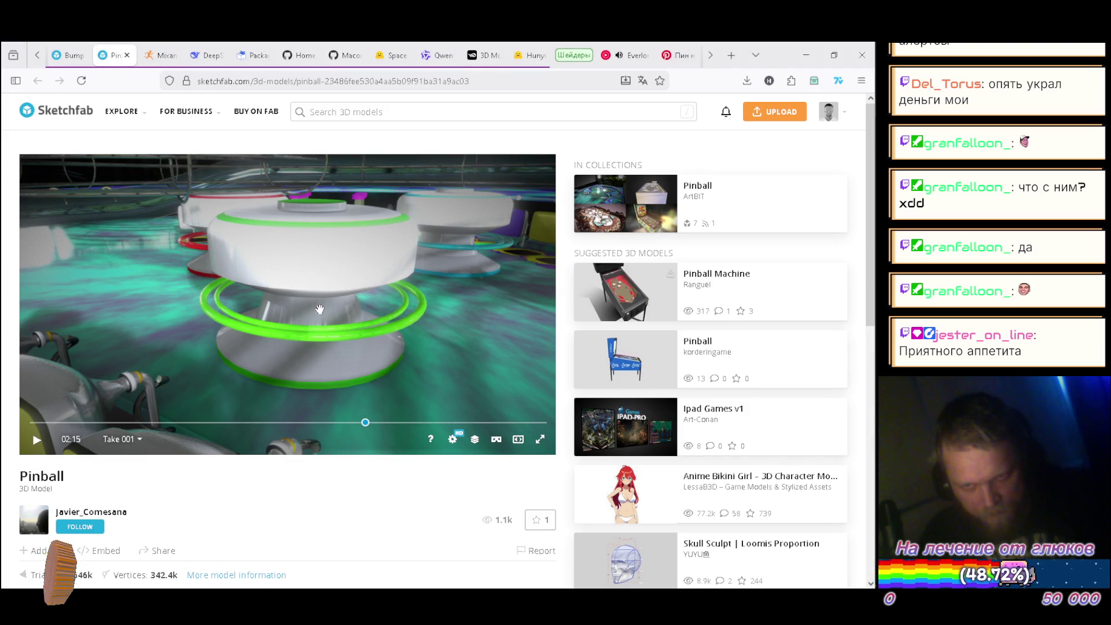
key(alt+Tab)
scroll(390, 359, up, 4)
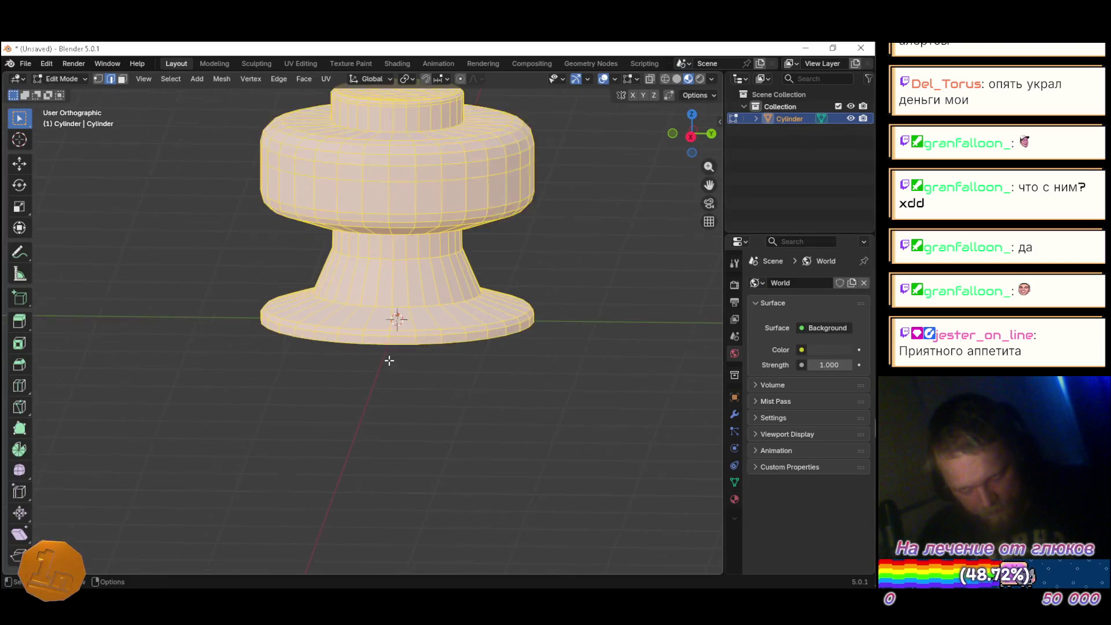
key(KP_3)
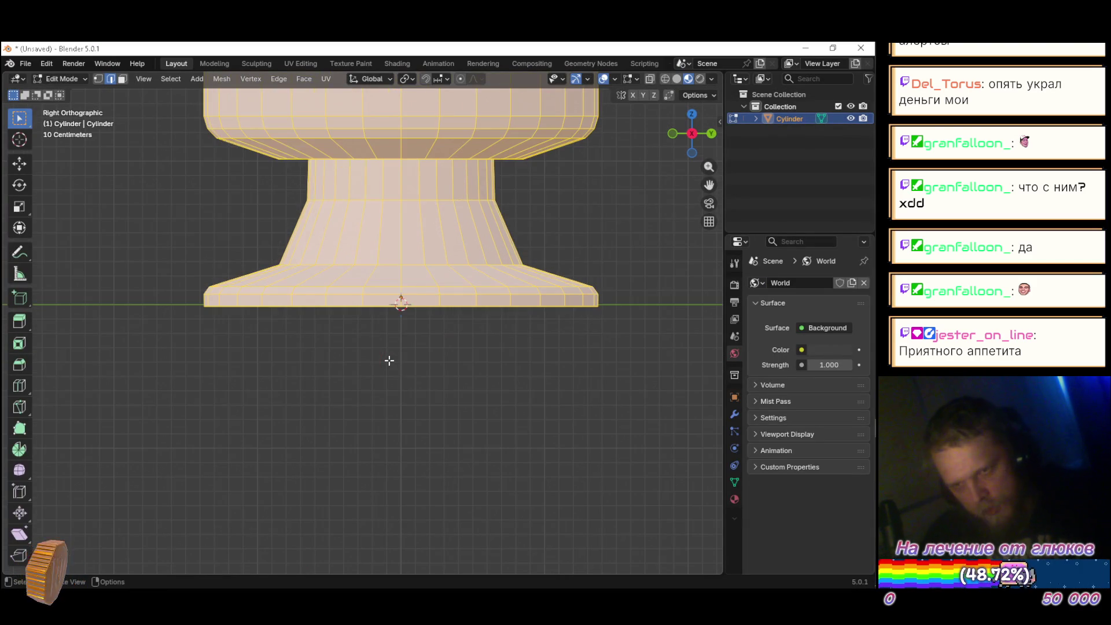
key(KP_1)
Step: Select the edge loop at the top of the base's bottom face ring
key(3)
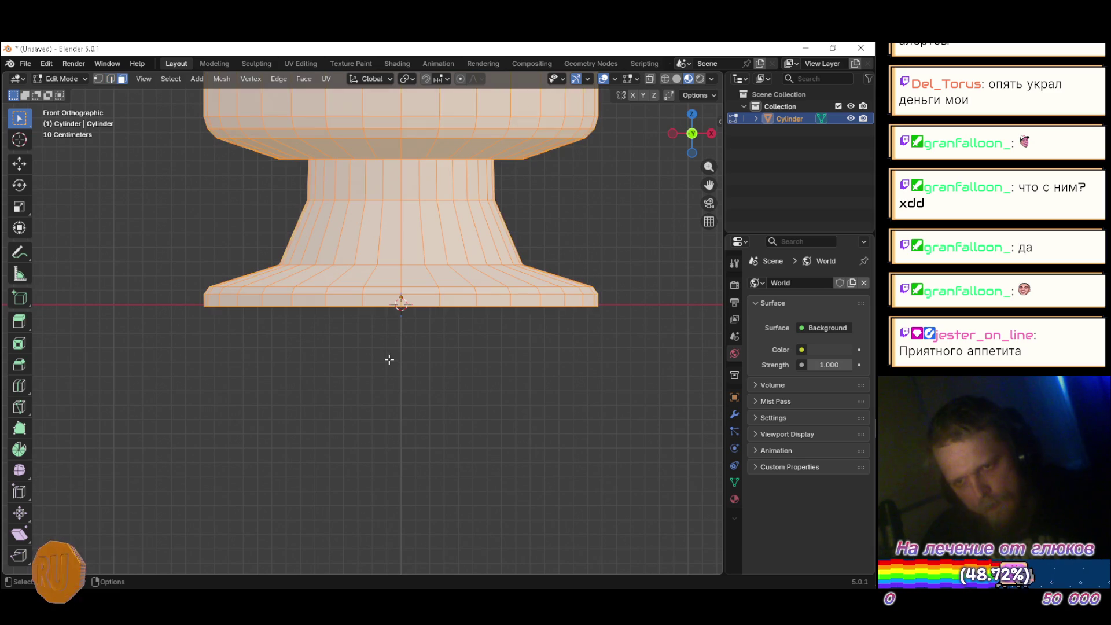
click(169, 331)
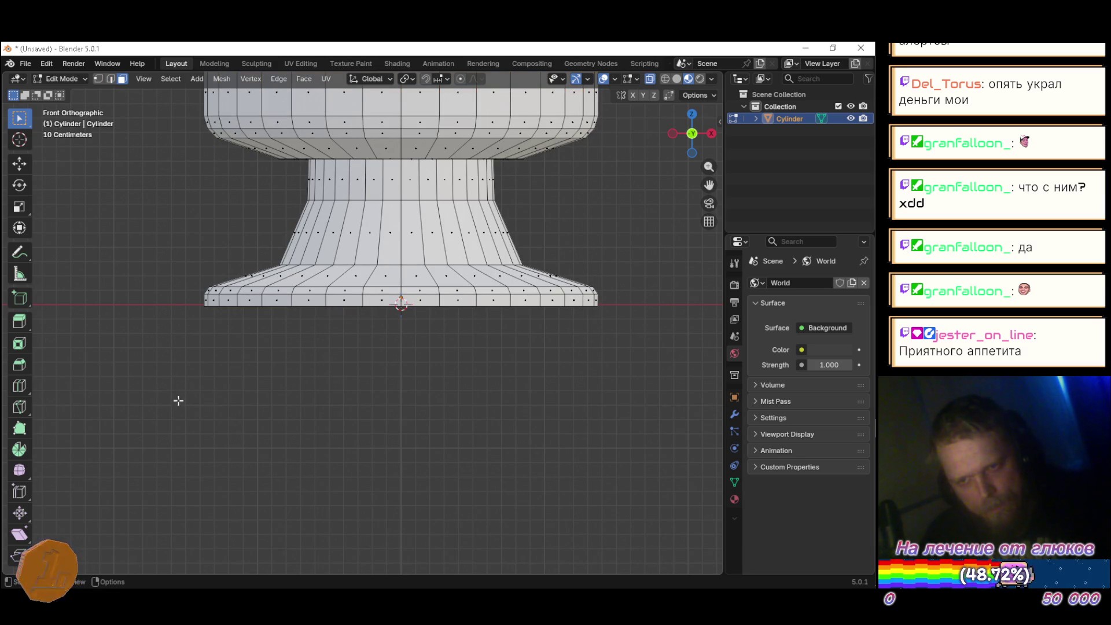
drag(88, 418, 633, 298)
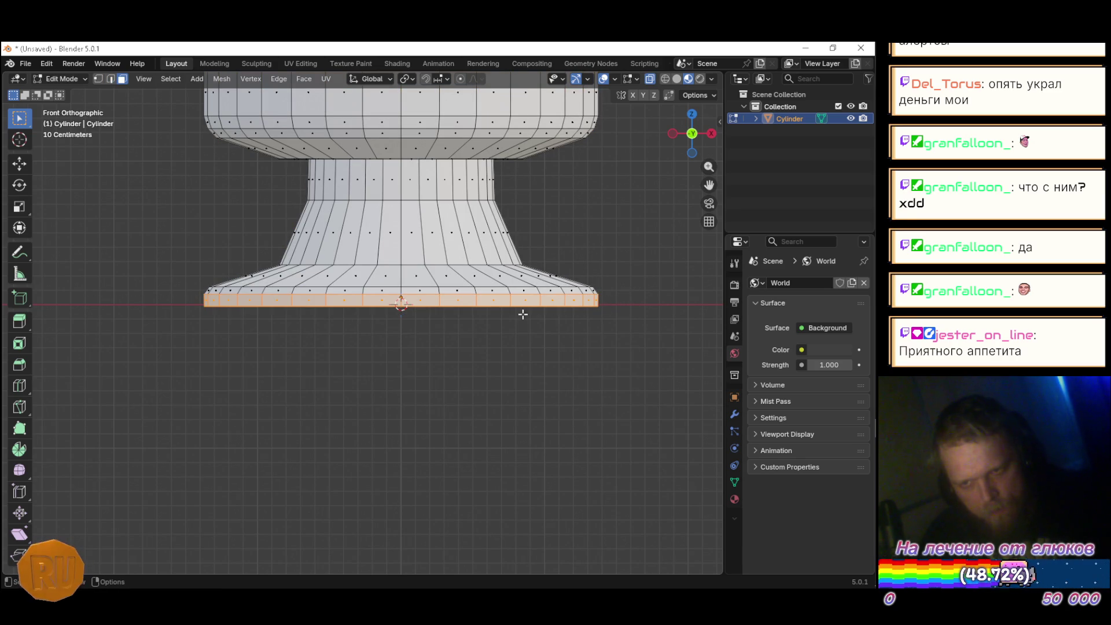
key(2)
click(155, 326)
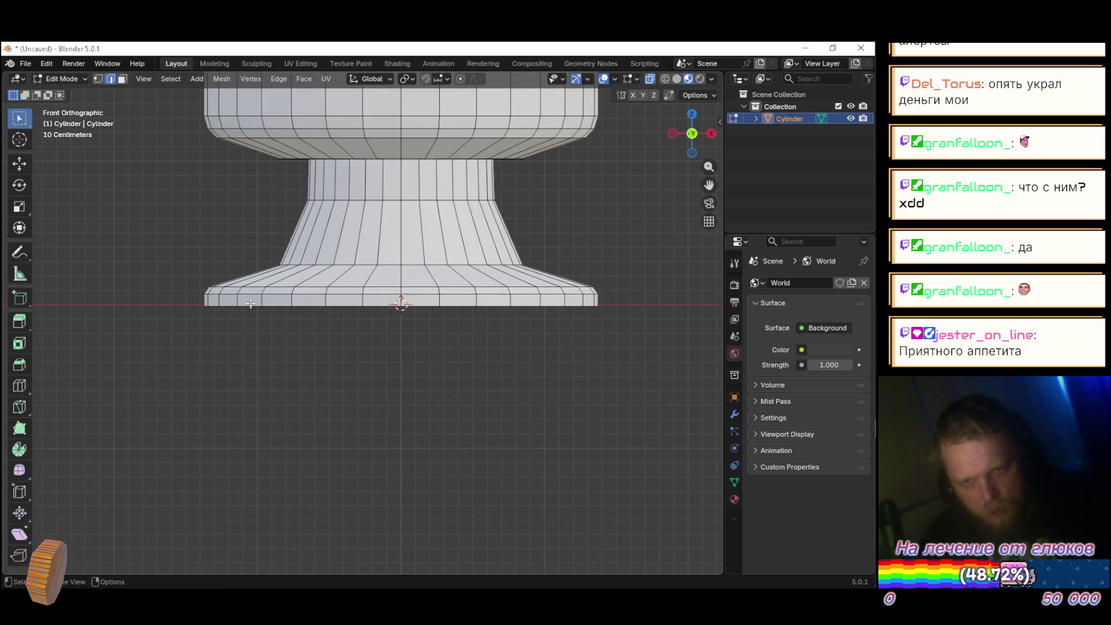
scroll(272, 298, up, 1)
scroll(272, 297, up, 1)
alt+click(284, 291)
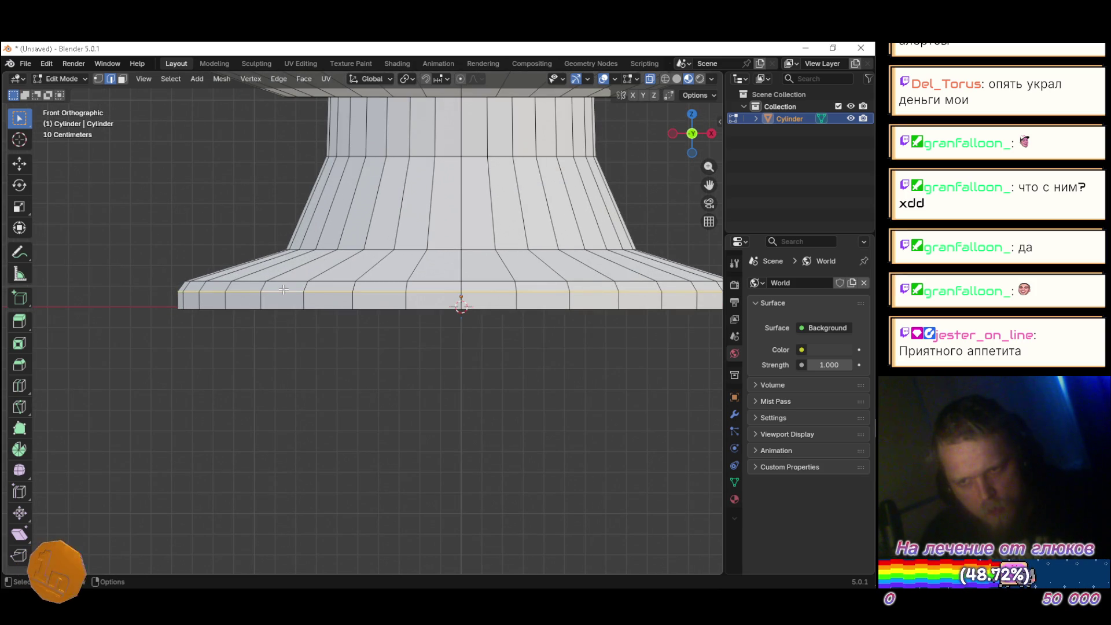
scroll(292, 296, down, 2)
scroll(382, 307, up, 2)
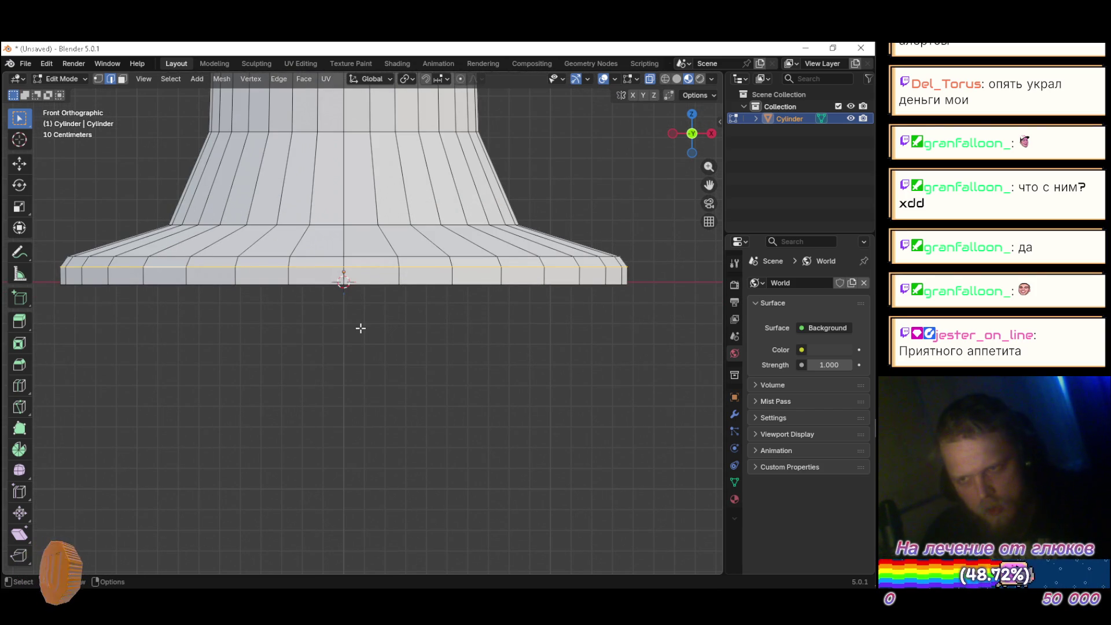
scroll(360, 328, down, 4)
Step: Look over the selected base loop from front, top and side angles
key(KP_1)
scroll(362, 328, up, 5)
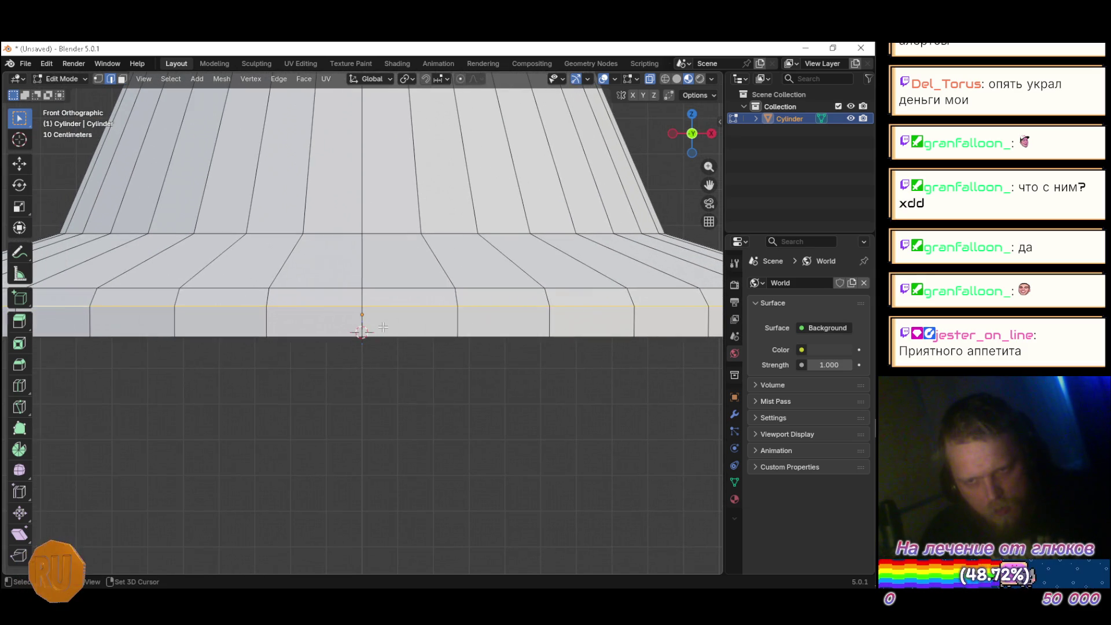
scroll(428, 324, up, 3)
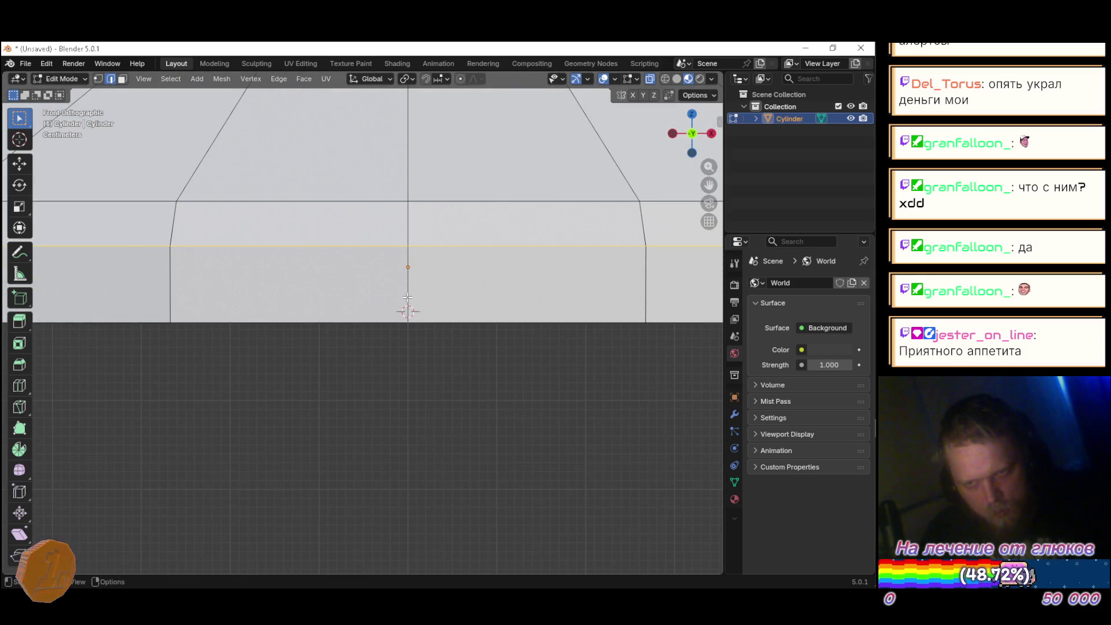
mouse_move(458, 306)
mouse_down()
mouse_move(467, 376)
mouse_move(455, 425)
mouse_up()
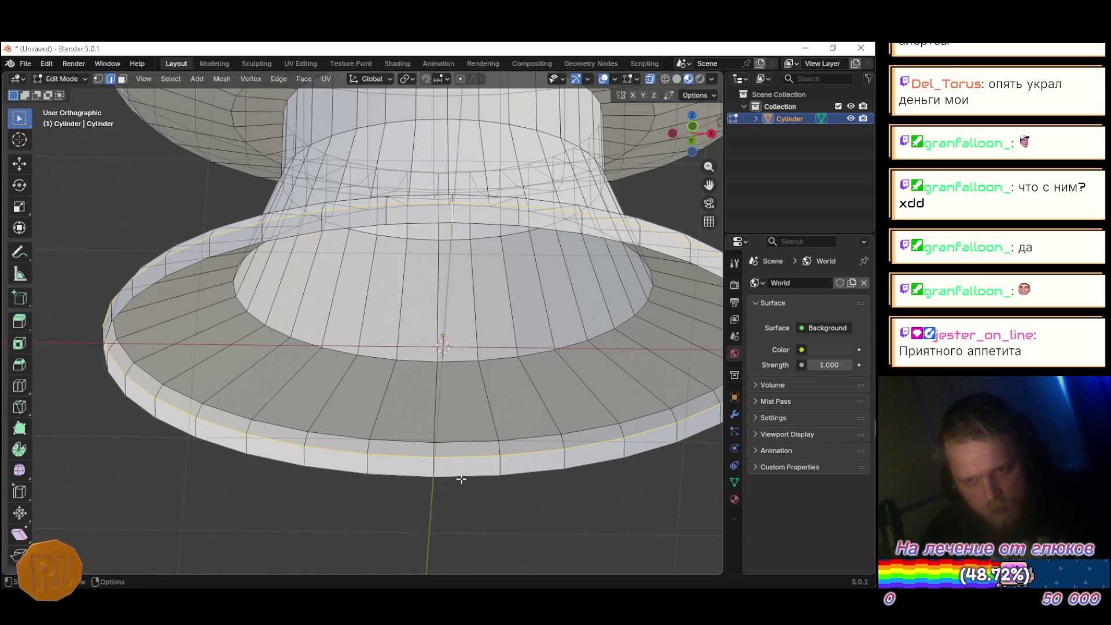
key(Home)
drag(472, 465, 465, 480)
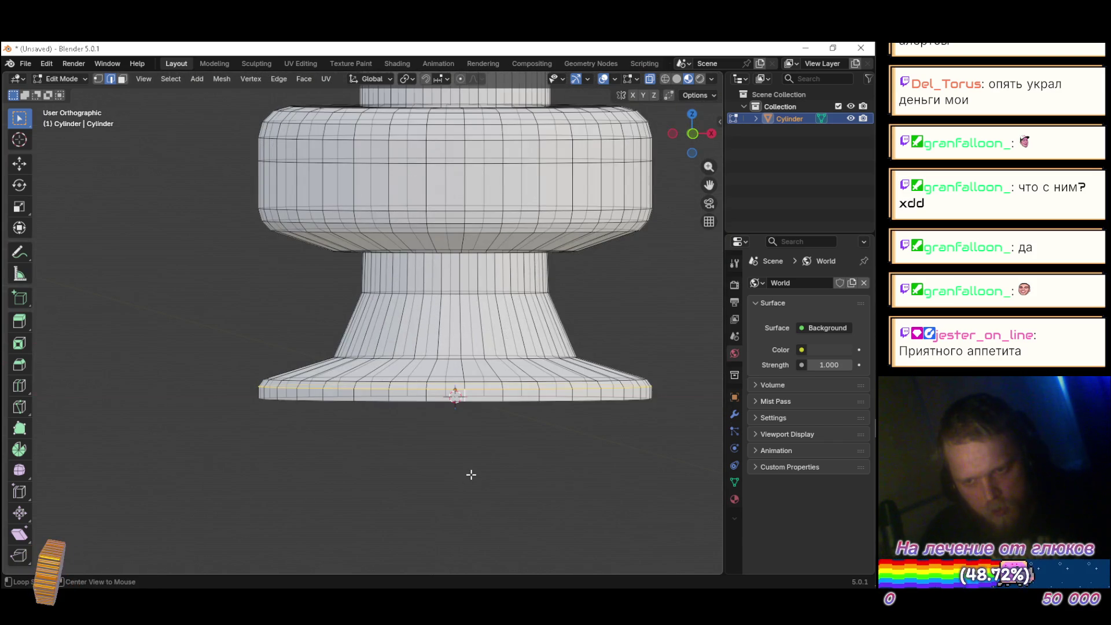
mouse_move(449, 436)
mouse_down()
mouse_move(469, 454)
mouse_move(459, 459)
mouse_up()
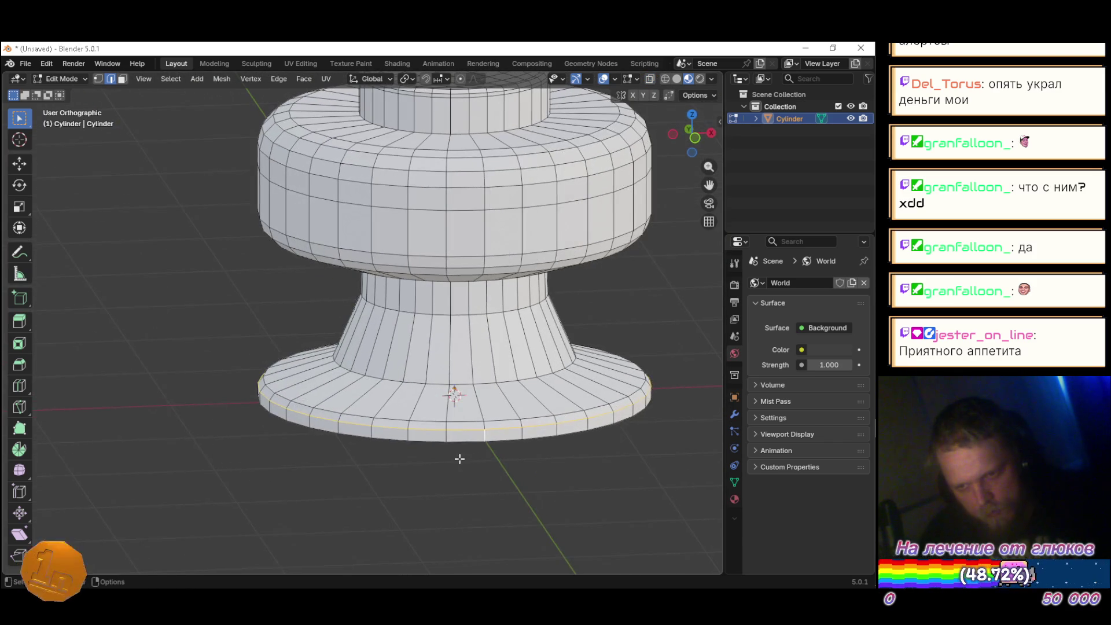
Step: Mark the selected bottom rim loop as a seam and recheck the reference
right_click(467, 433)
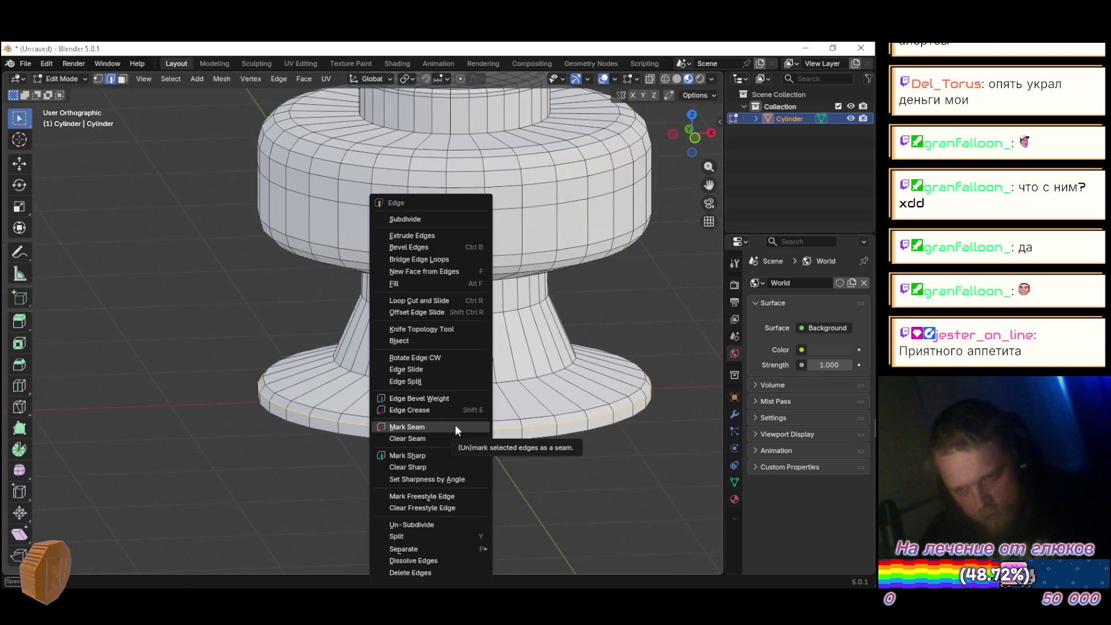
click(455, 425)
key(KP_1)
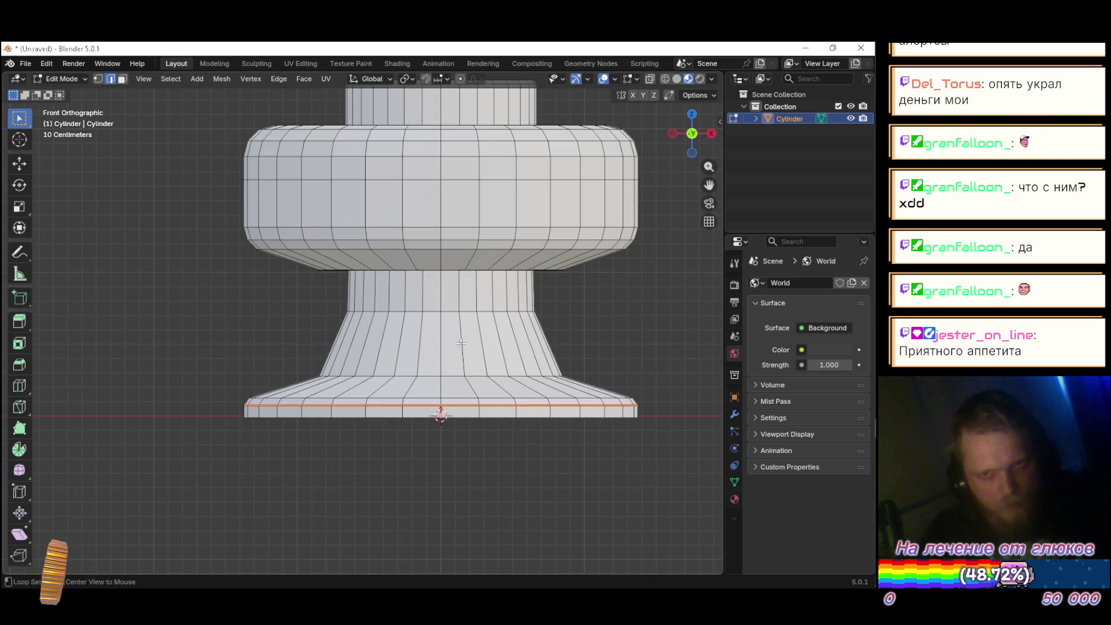
key(alt+Tab)
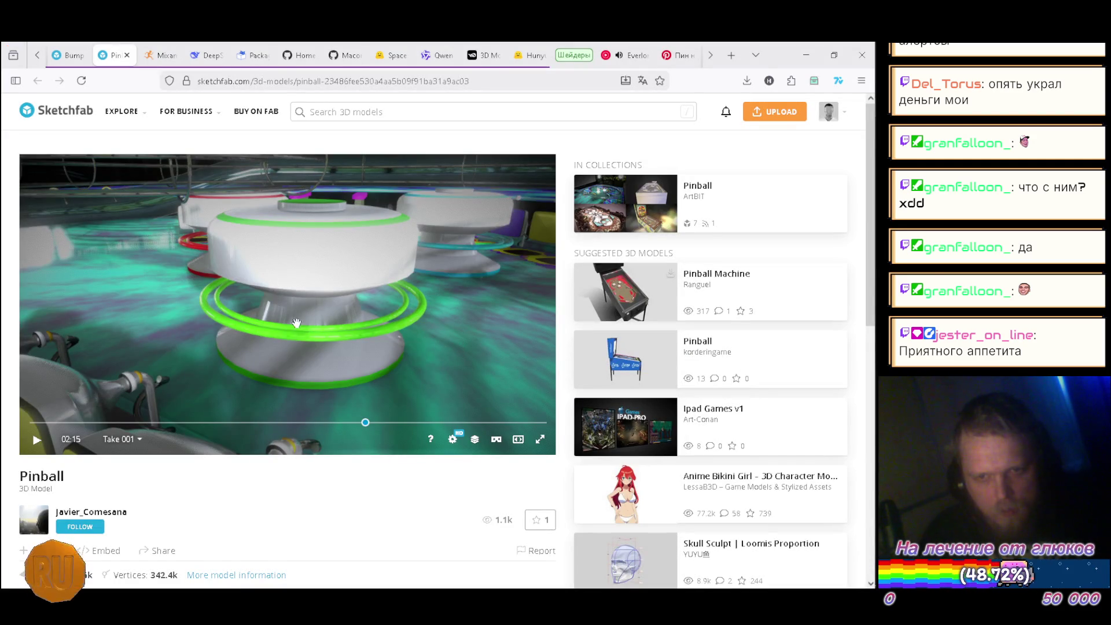
key(alt+Tab)
Step: Mark a seam on the edge loop ring near the top of the drum
drag(444, 260, 435, 337)
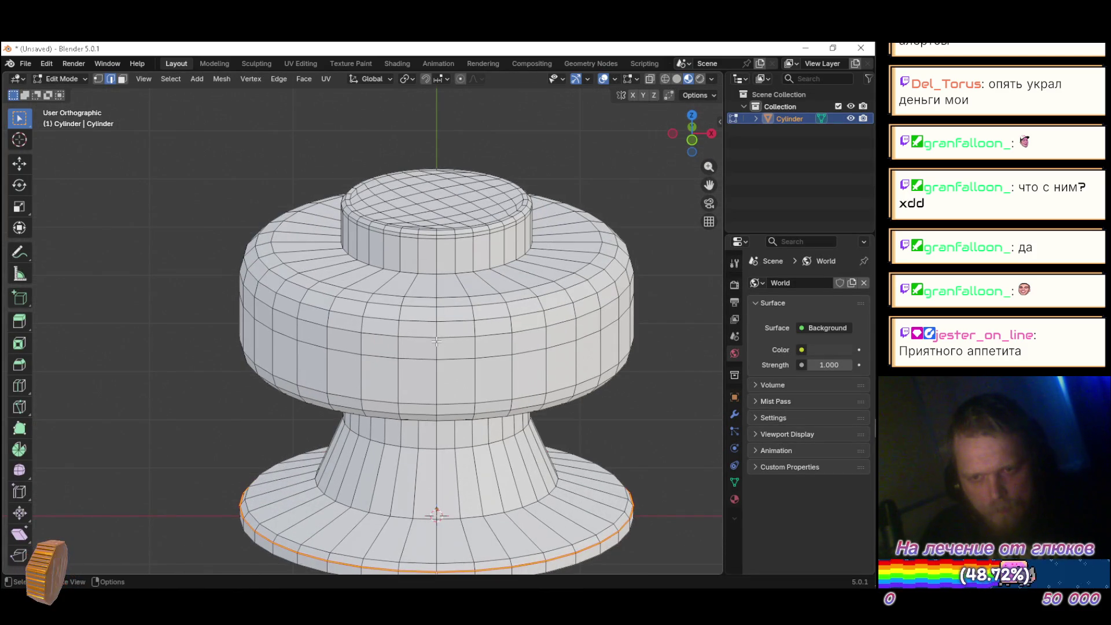
click(429, 307)
alt+click(430, 306)
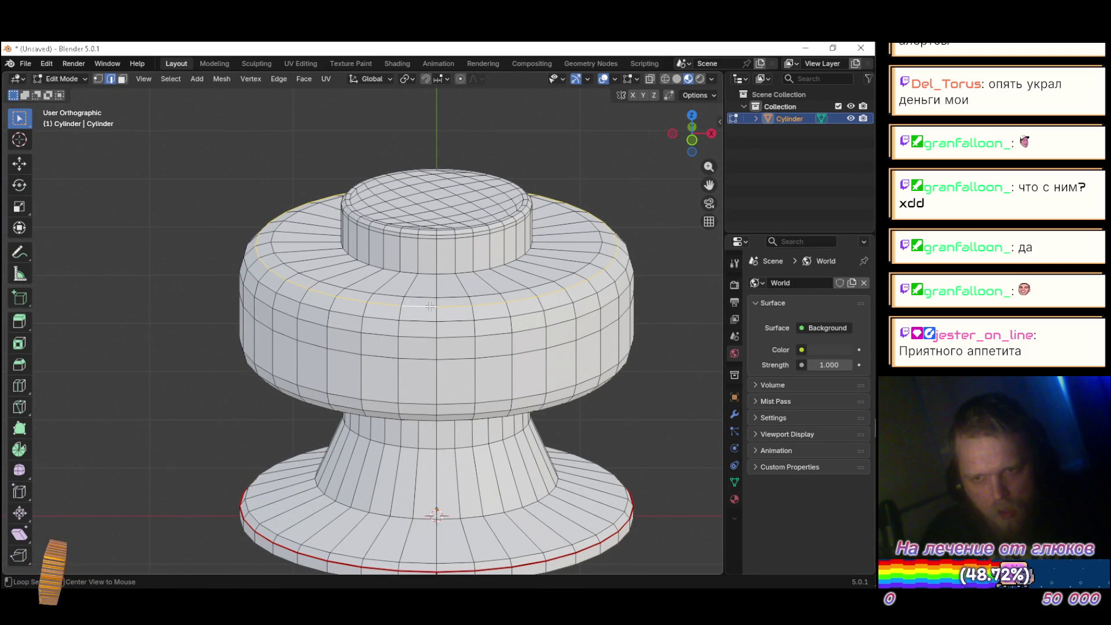
alt+click(429, 298)
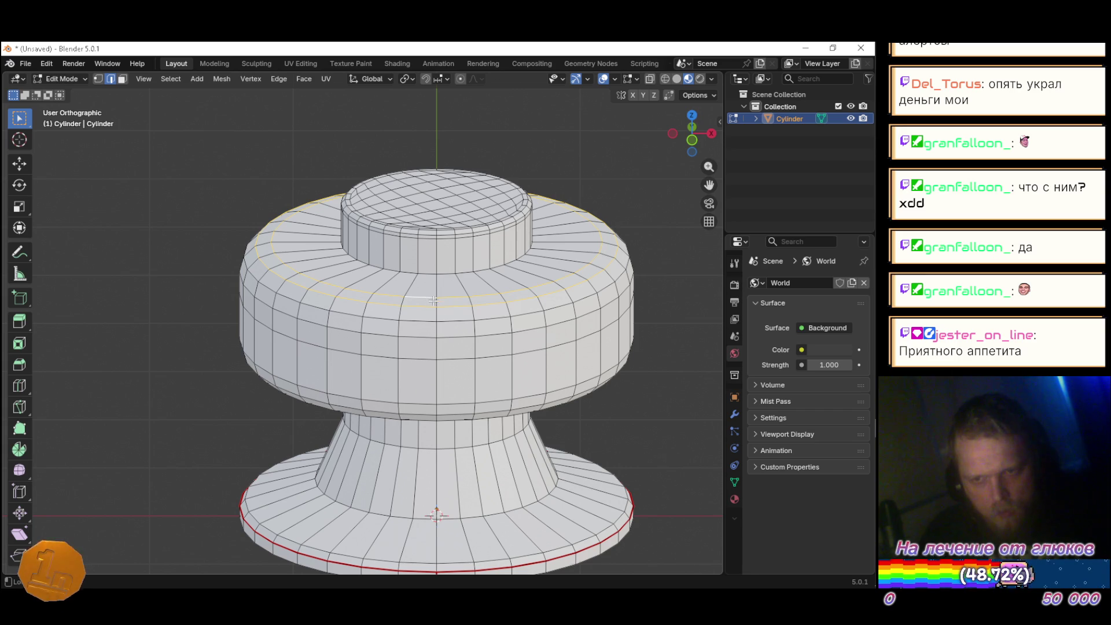
drag(433, 300, 454, 318)
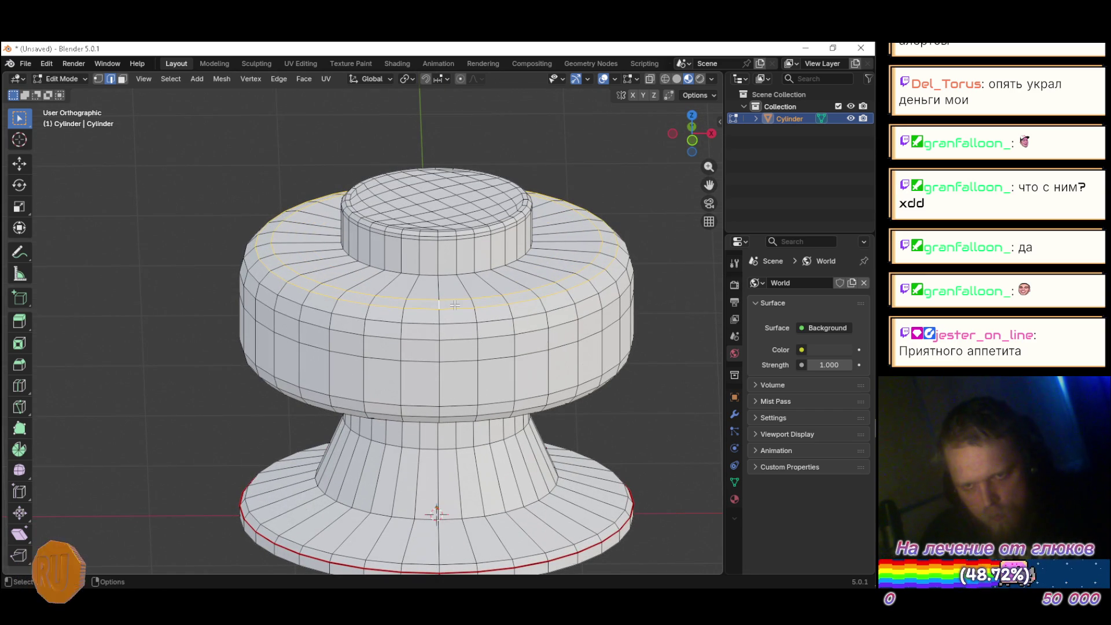
key(ctrl+e)
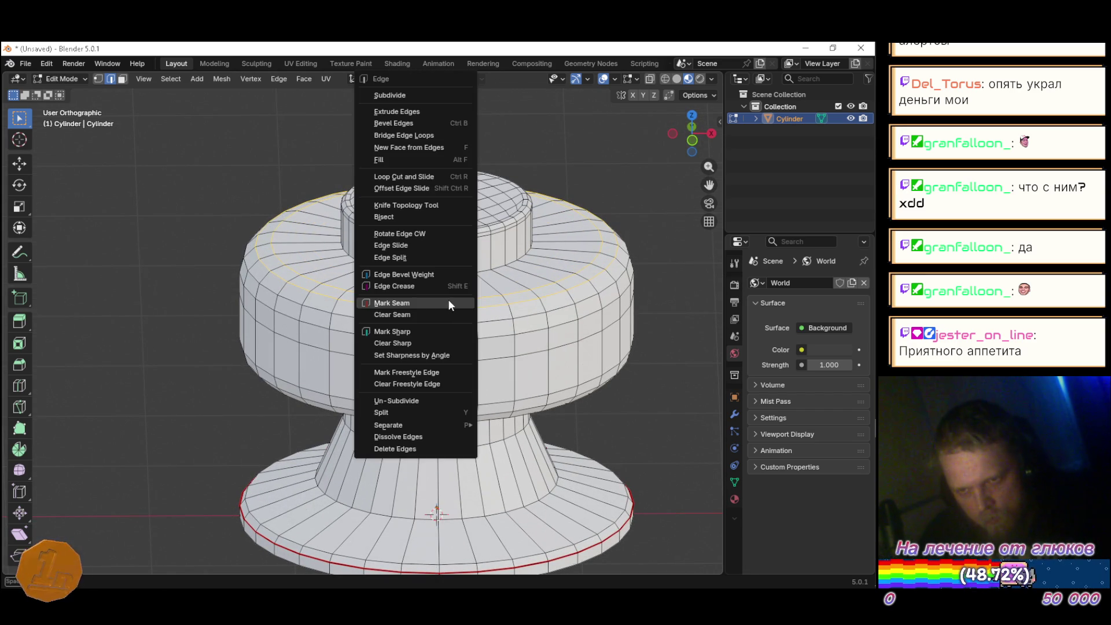
click(447, 300)
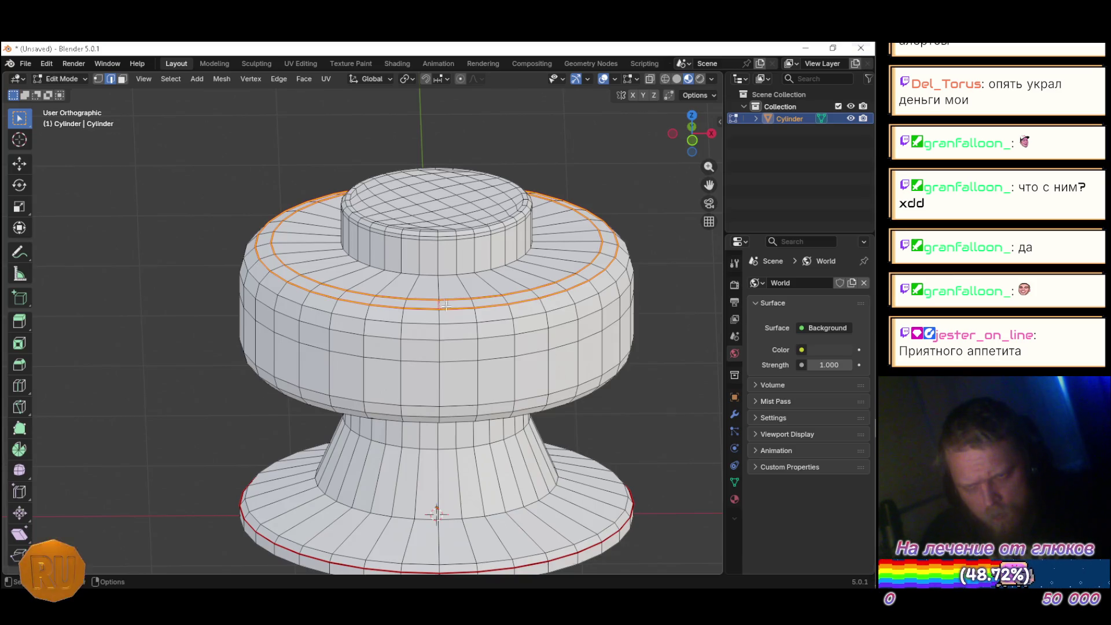
Step: Mark a seam along the top cap's rim loop
scroll(425, 268, up, 6)
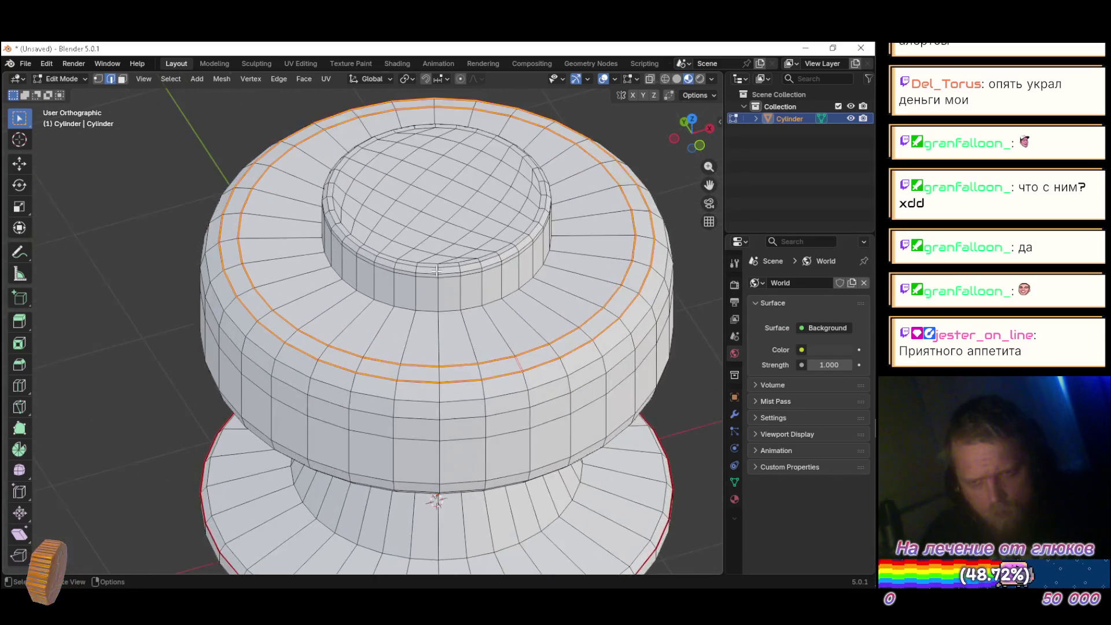
scroll(429, 268, down, 5)
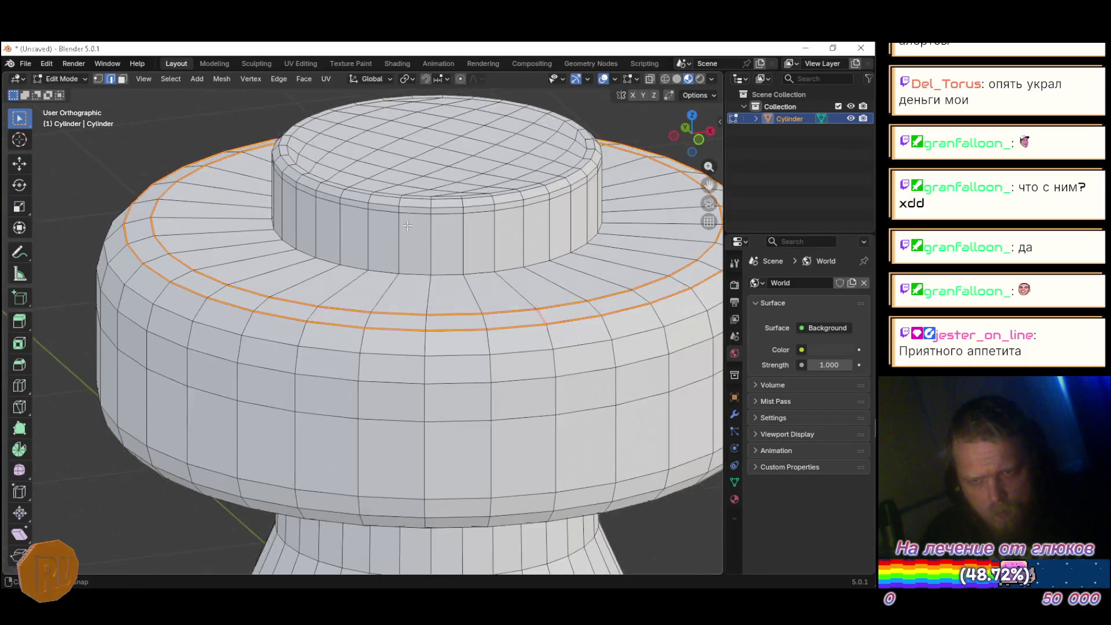
scroll(382, 264, up, 3)
scroll(382, 264, up, 3)
alt+click(395, 271)
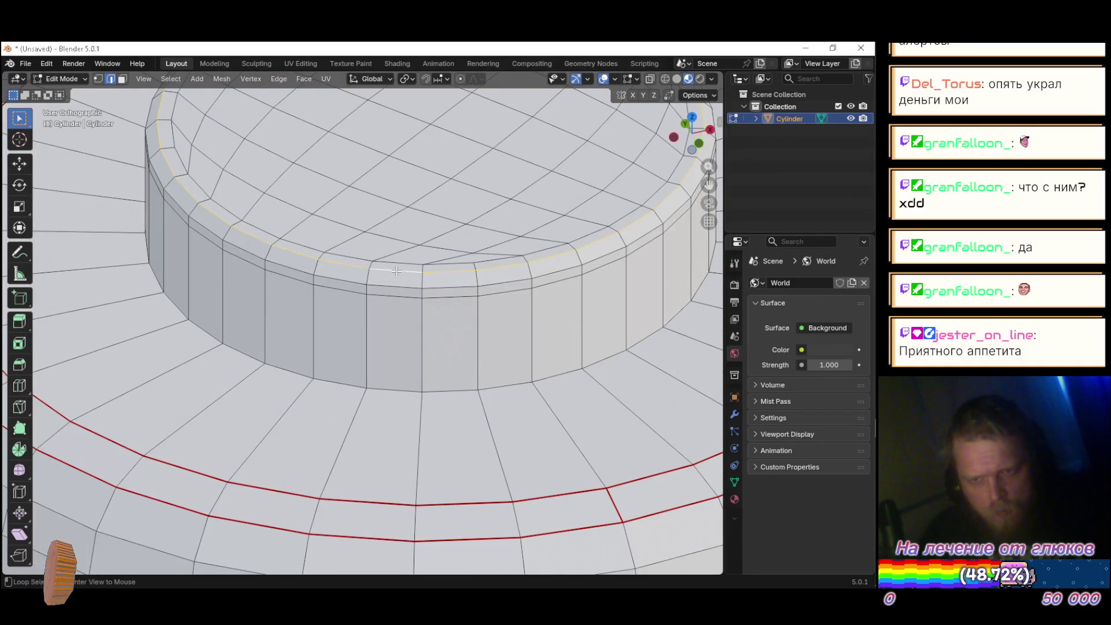
scroll(420, 217, down, 4)
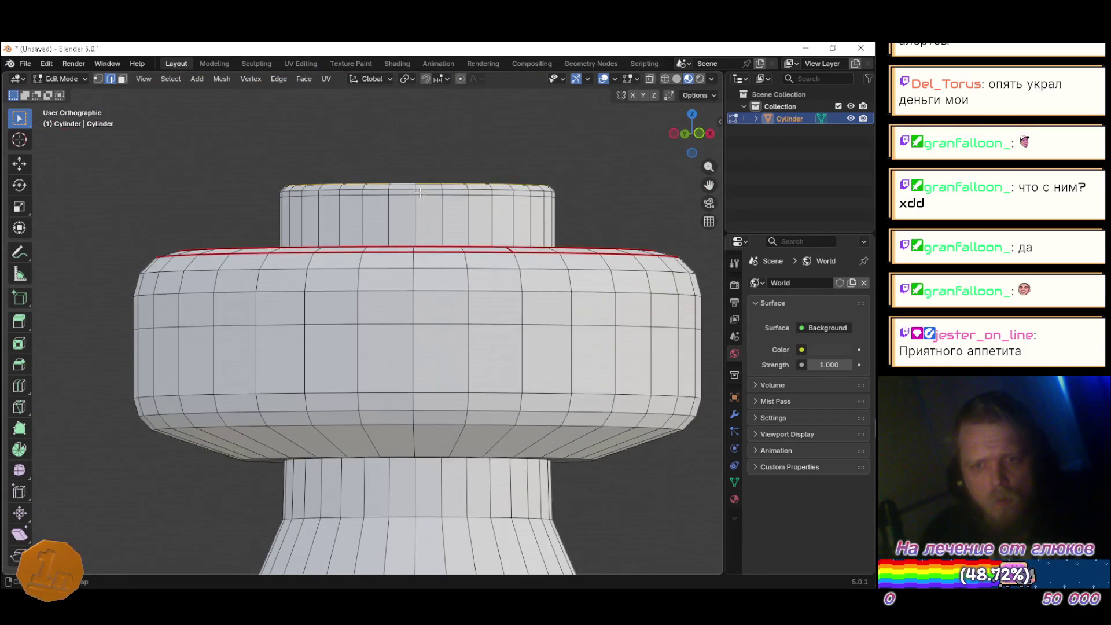
scroll(421, 232, up, 3)
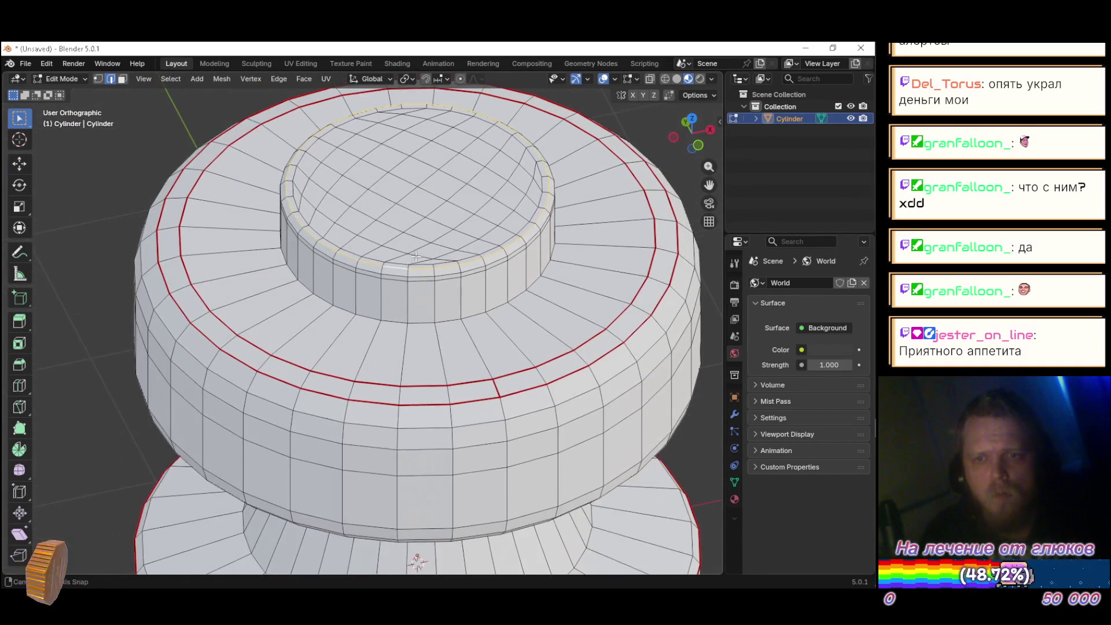
key(ctrl+e)
click(381, 294)
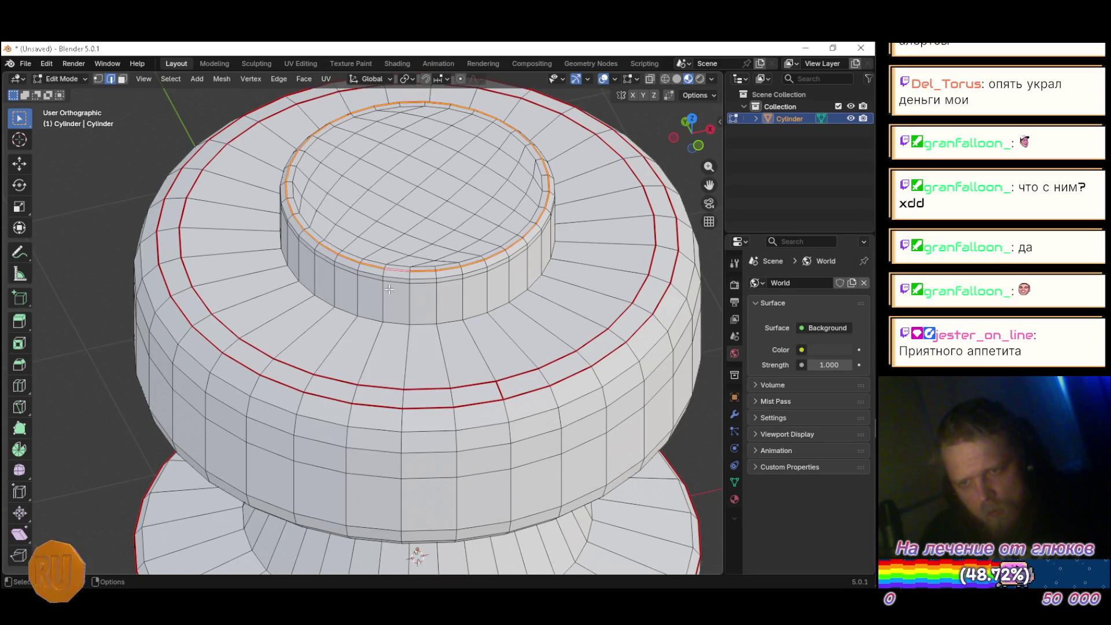
scroll(534, 308, down, 5)
mouse_move(539, 368)
mouse_down()
mouse_move(483, 319)
mouse_move(533, 318)
mouse_move(497, 333)
mouse_move(500, 352)
mouse_move(507, 290)
mouse_up()
Step: Angle Based unwrap the whole bumper in UV Editing, then go to the YouTube Music tab
key(a)
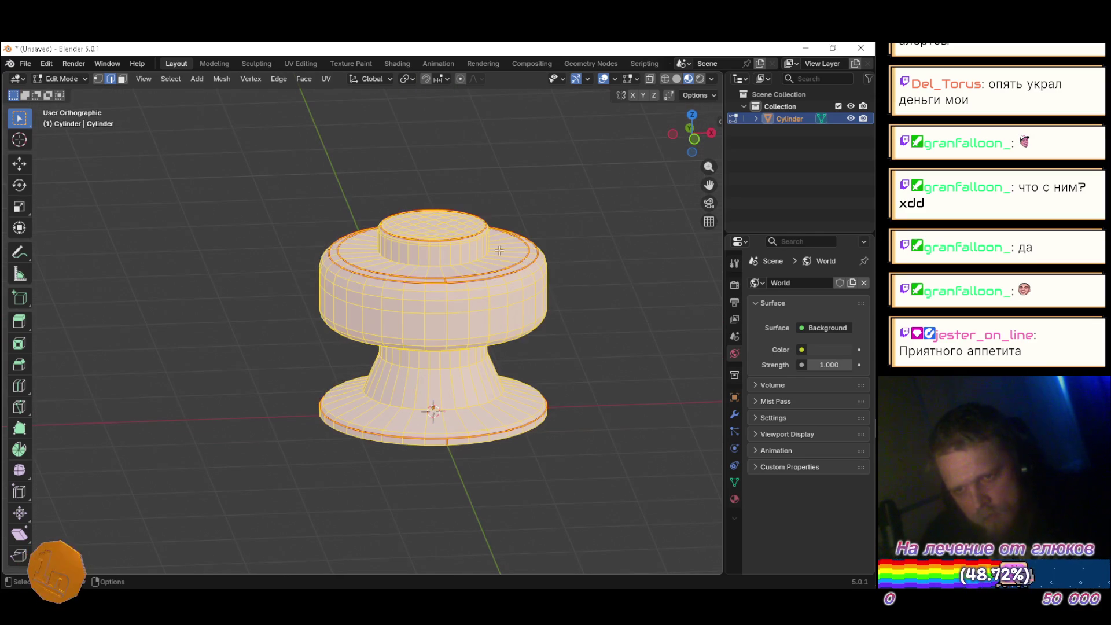
click(301, 64)
key(a)
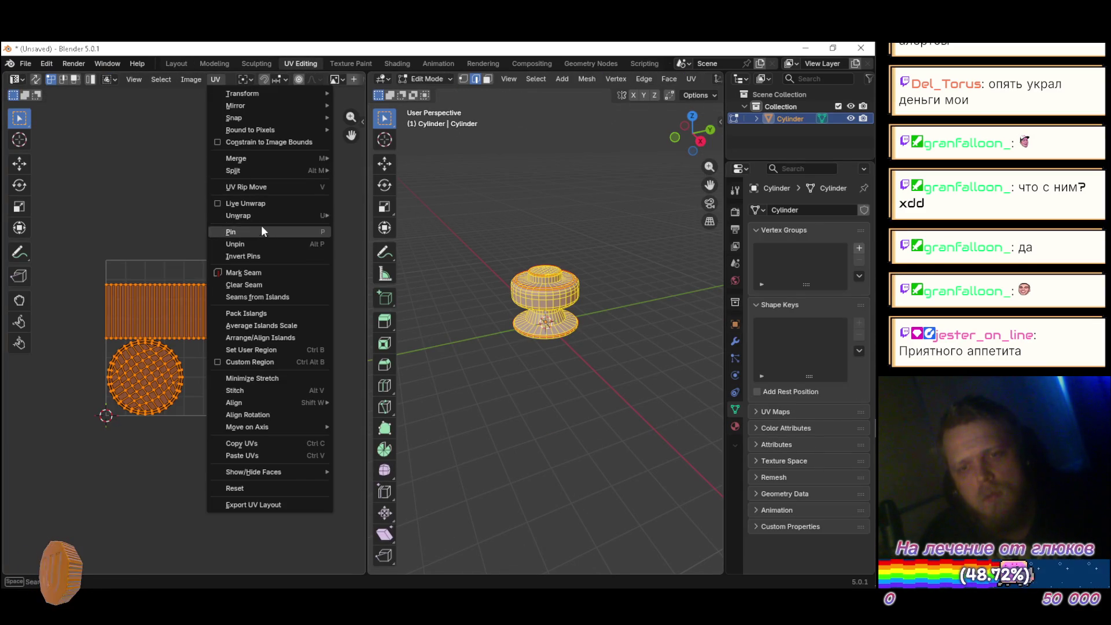
mouse_move(270, 214)
click(343, 212)
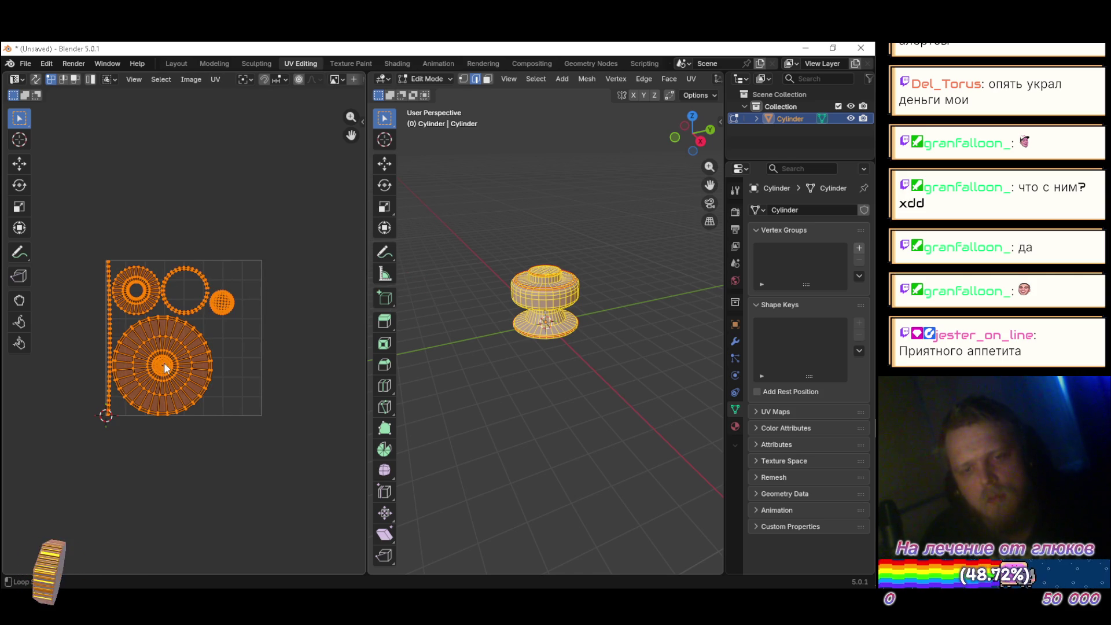
scroll(166, 360, up, 4)
scroll(166, 359, down, 3)
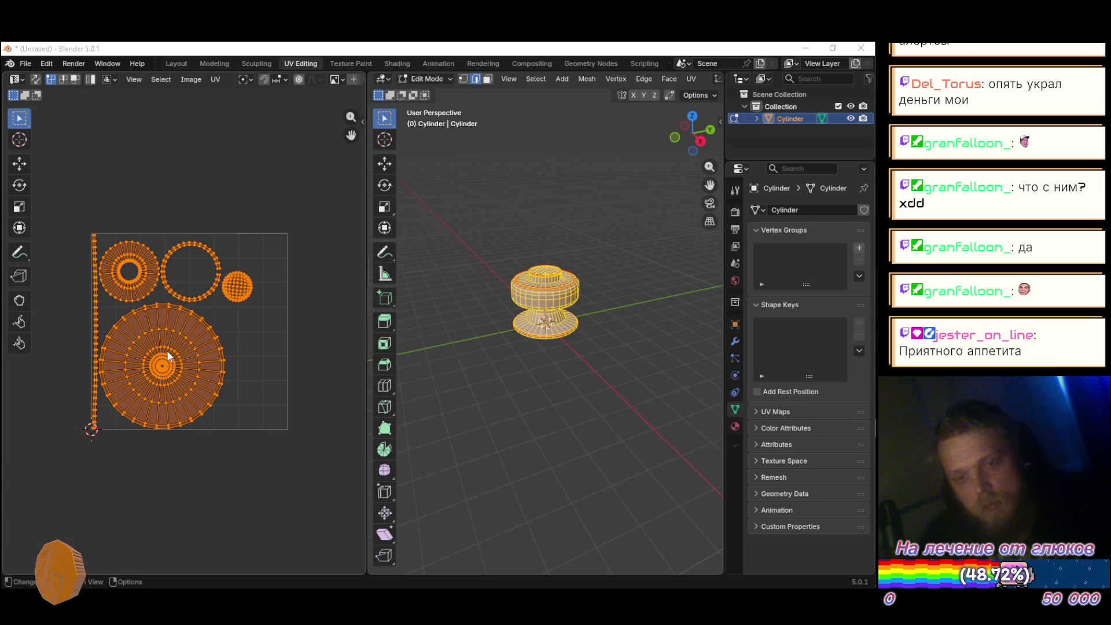
key(alt+Tab)
click(636, 56)
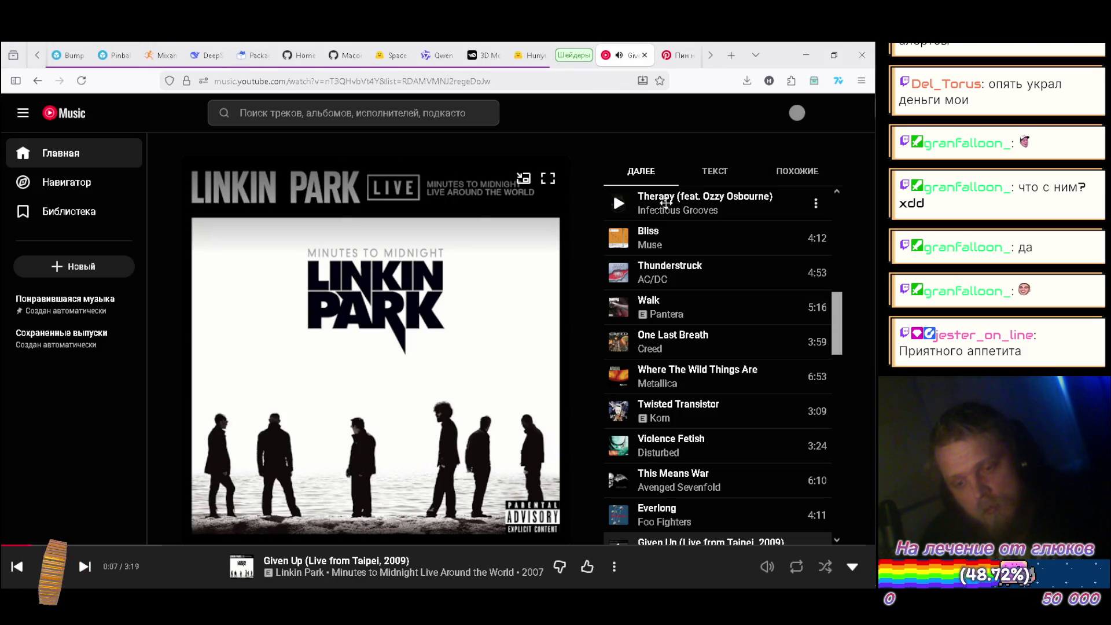
Step: Play Avenged Sevenfold's 'So Far Away' from further down the queue, then return to Blender
scroll(691, 239, down, 2)
scroll(691, 239, down, 2)
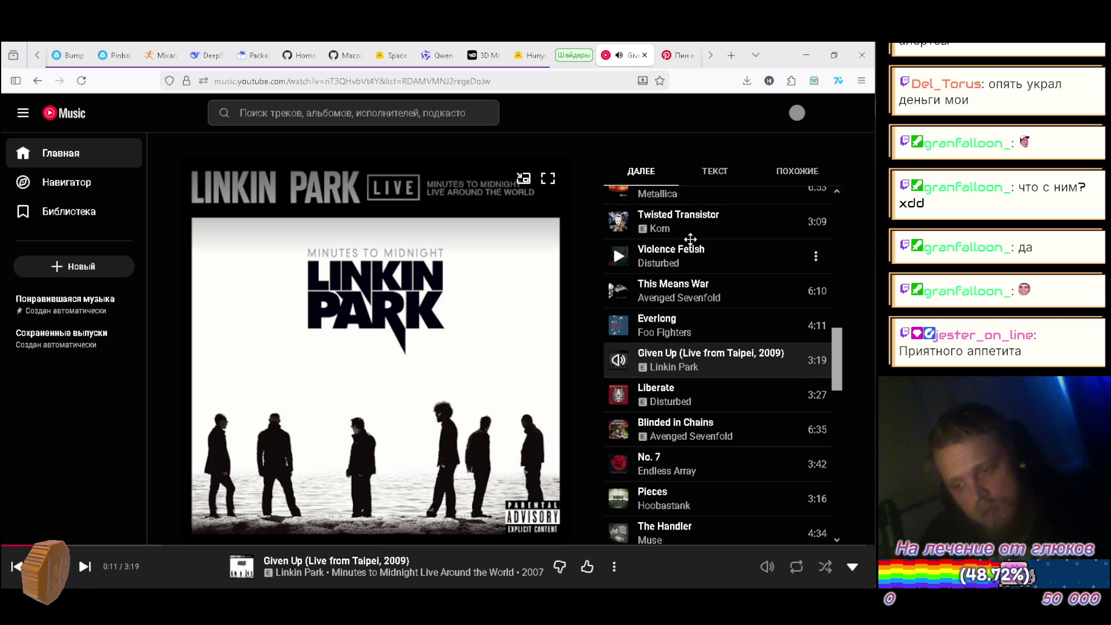
scroll(691, 239, down, 1)
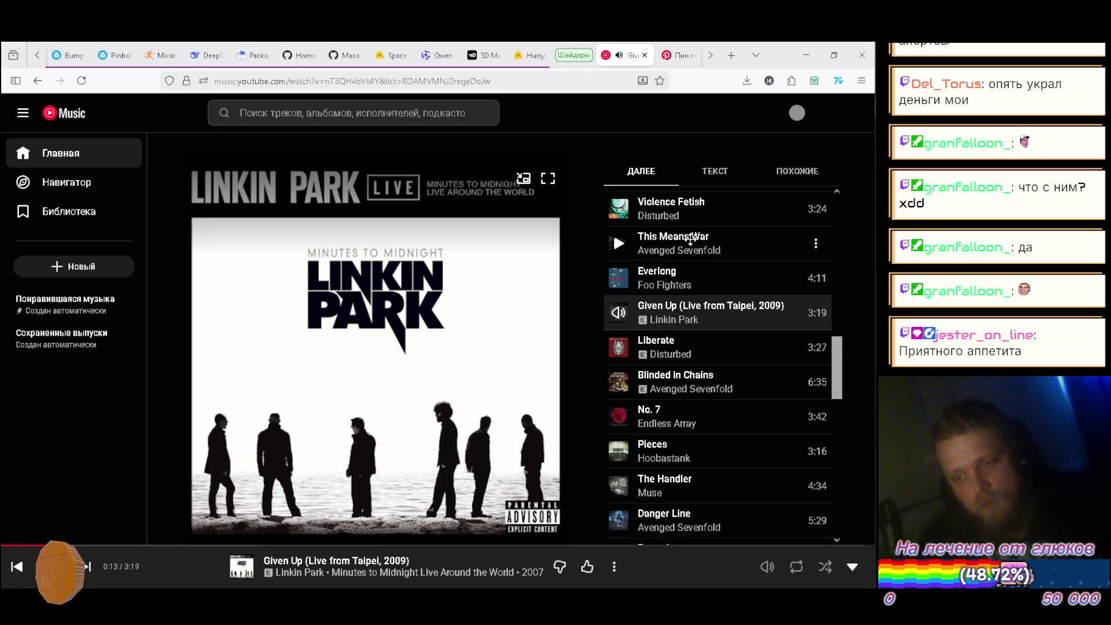
scroll(690, 240, down, 1)
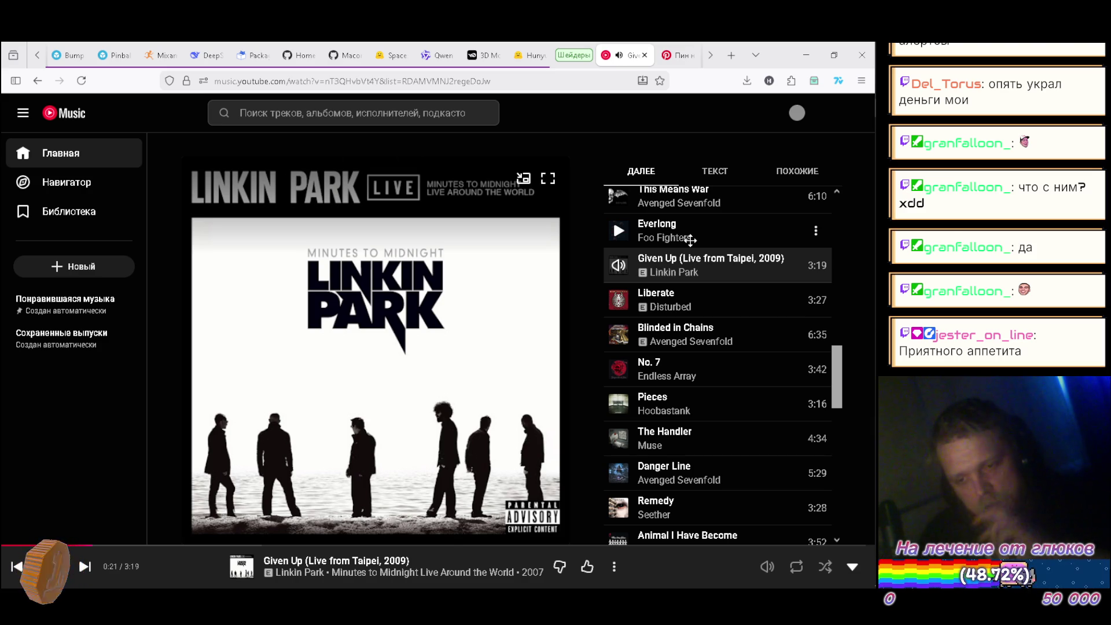
scroll(686, 255, down, 1)
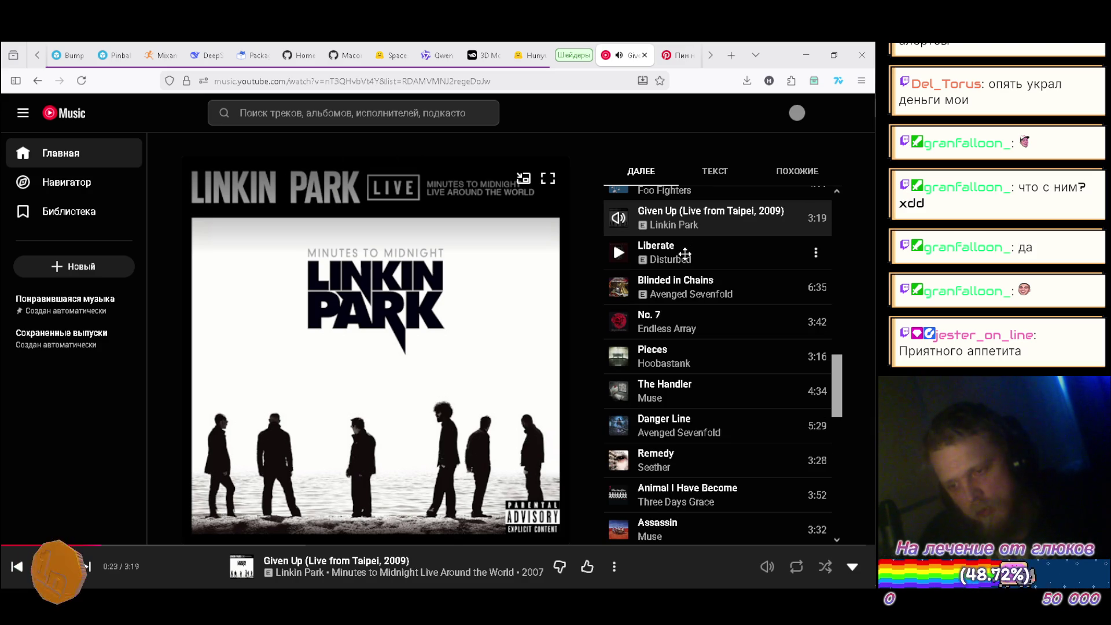
scroll(677, 253, down, 1)
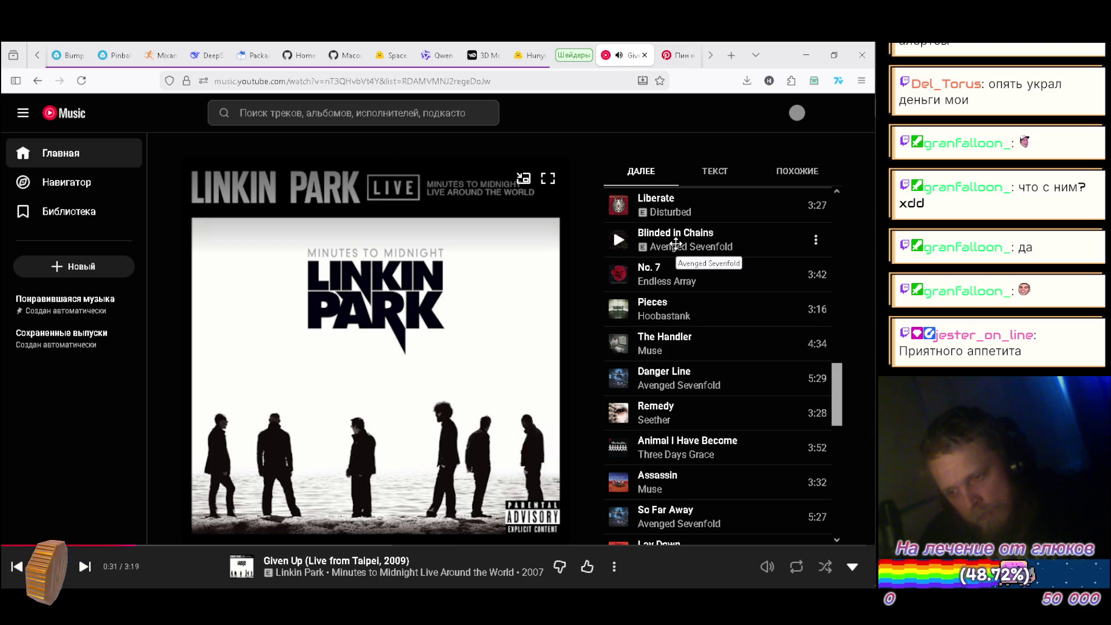
scroll(676, 243, down, 1)
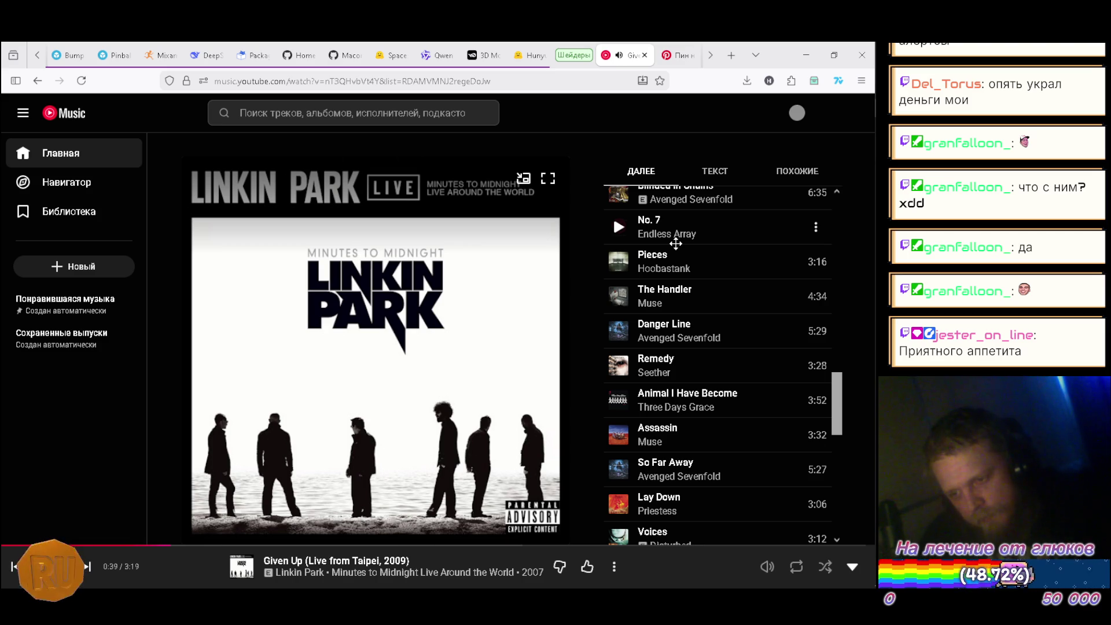
scroll(676, 244, down, 1)
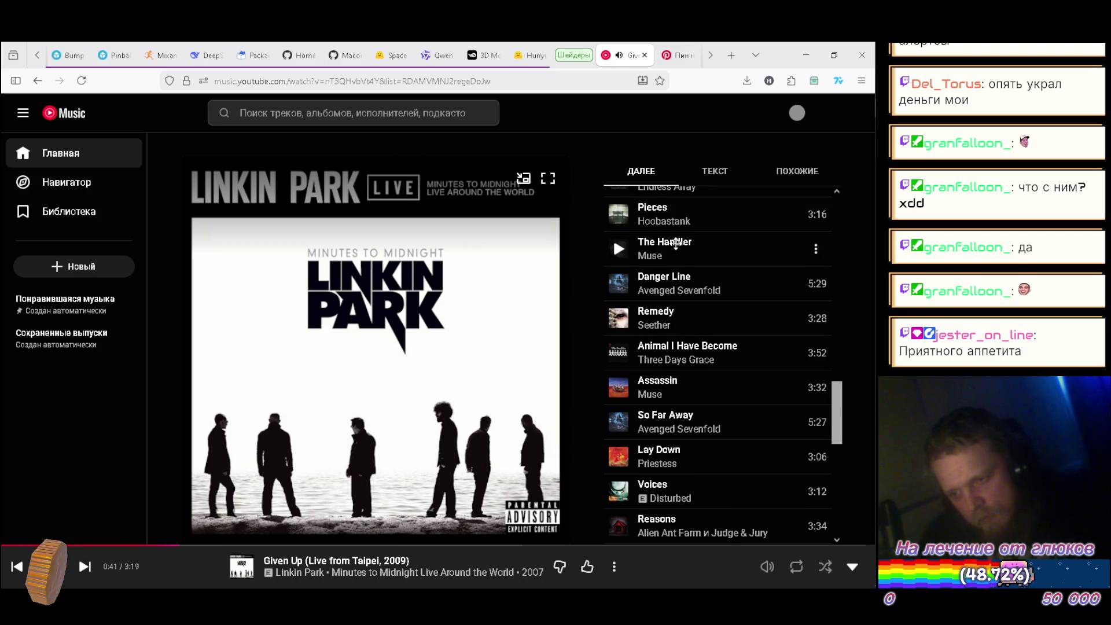
scroll(676, 244, down, 1)
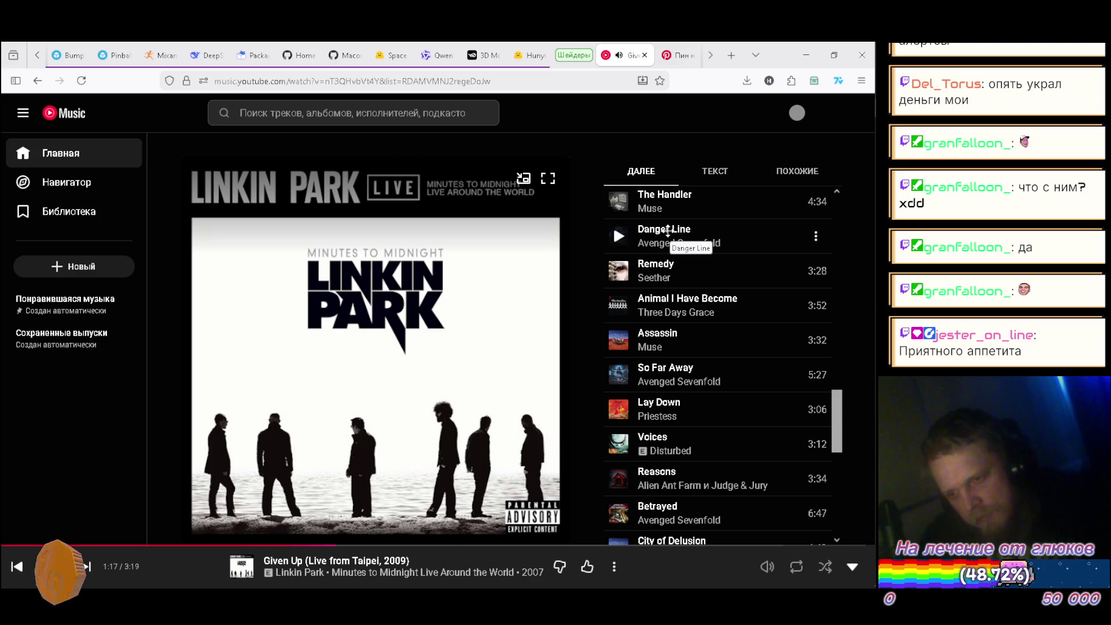
click(618, 374)
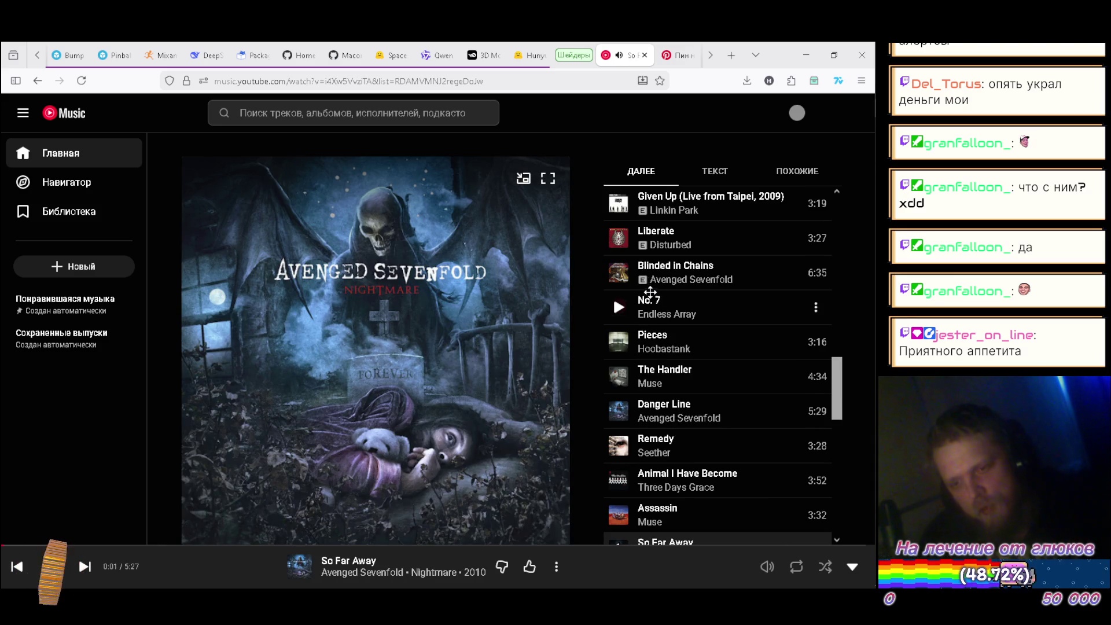
key(alt+Tab)
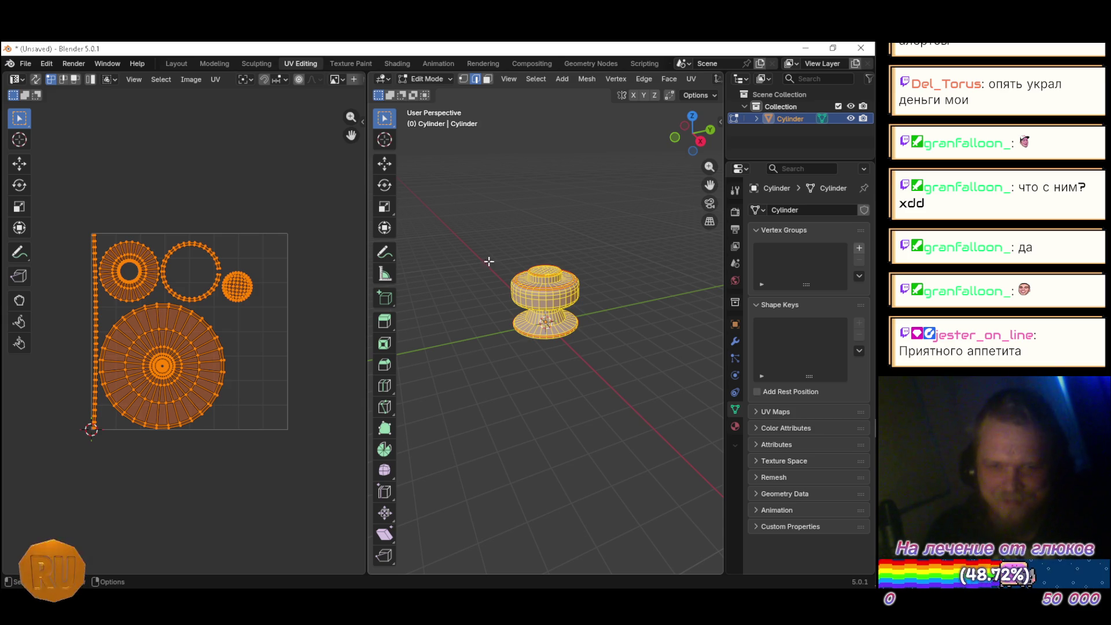
Step: Look over the UV layout, briefly checking the UV menu and the coordinates sidebar
scroll(307, 314, down, 2)
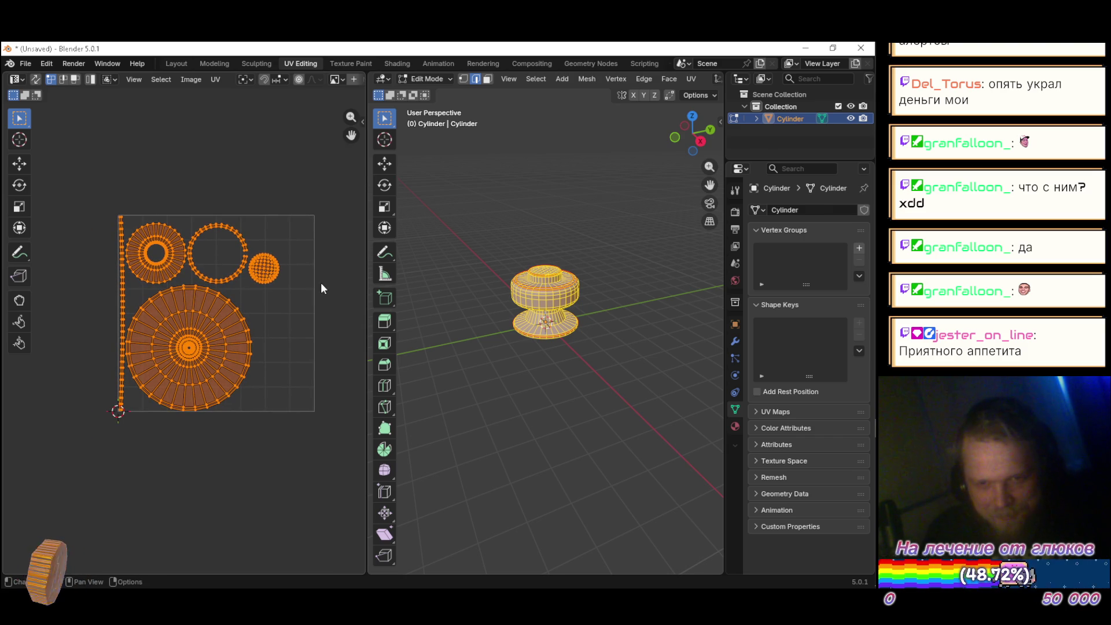
scroll(305, 269, up, 4)
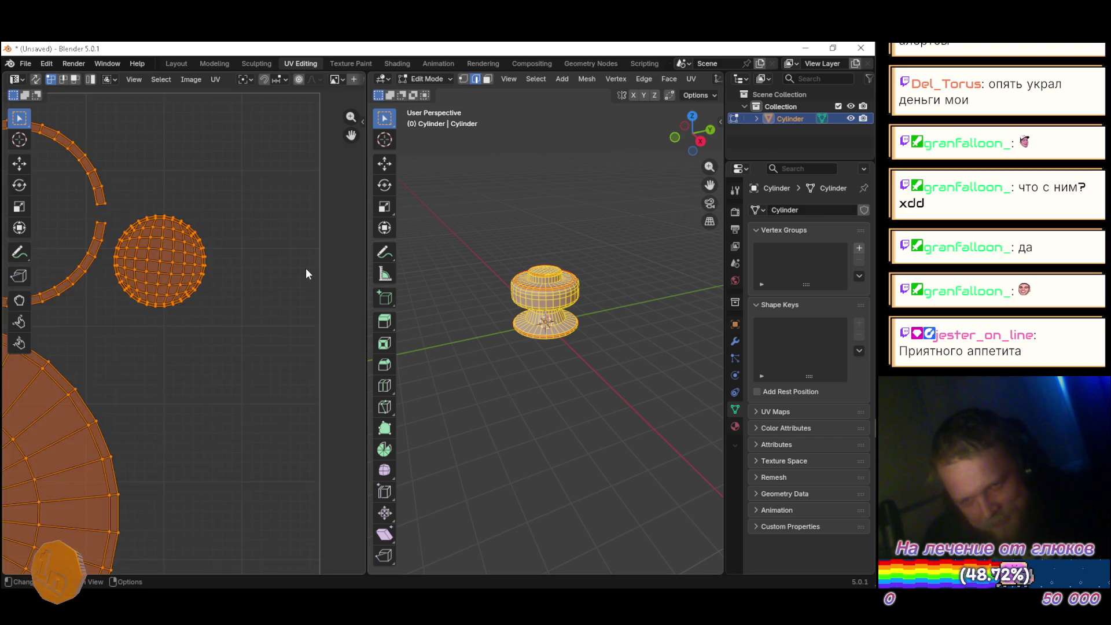
scroll(299, 277, down, 3)
scroll(251, 254, up, 3)
scroll(256, 259, down, 4)
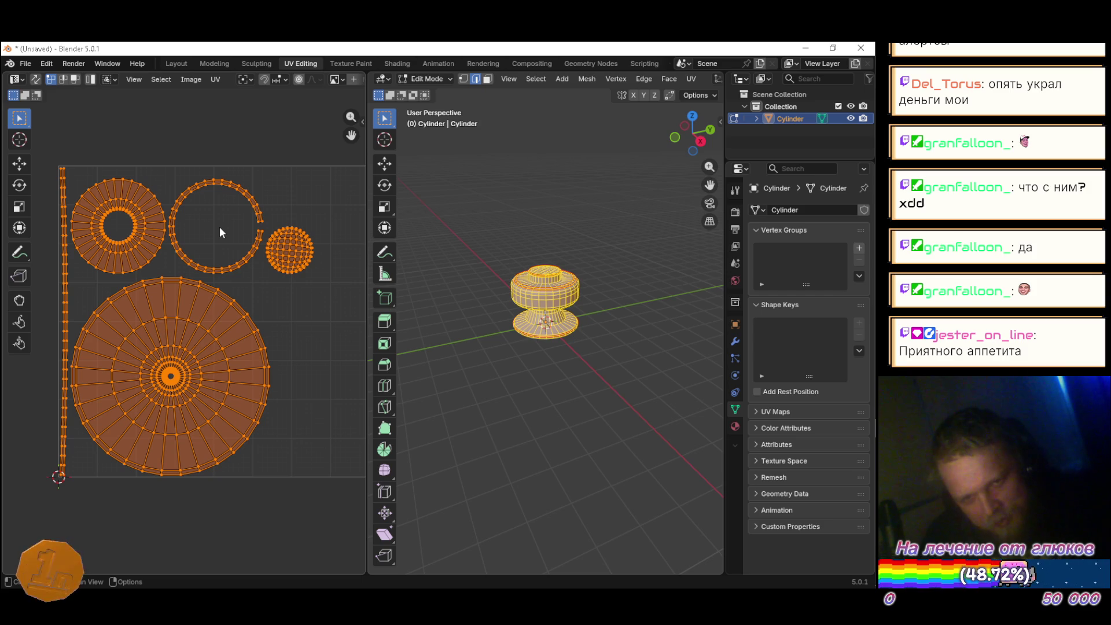
click(216, 79)
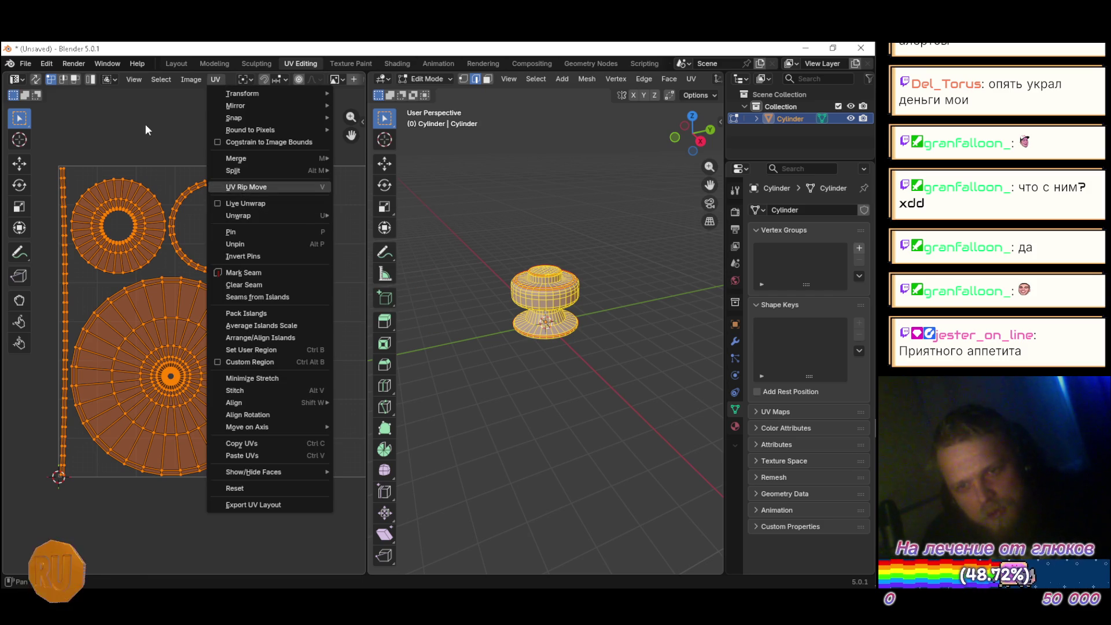
key(Escape)
key(n)
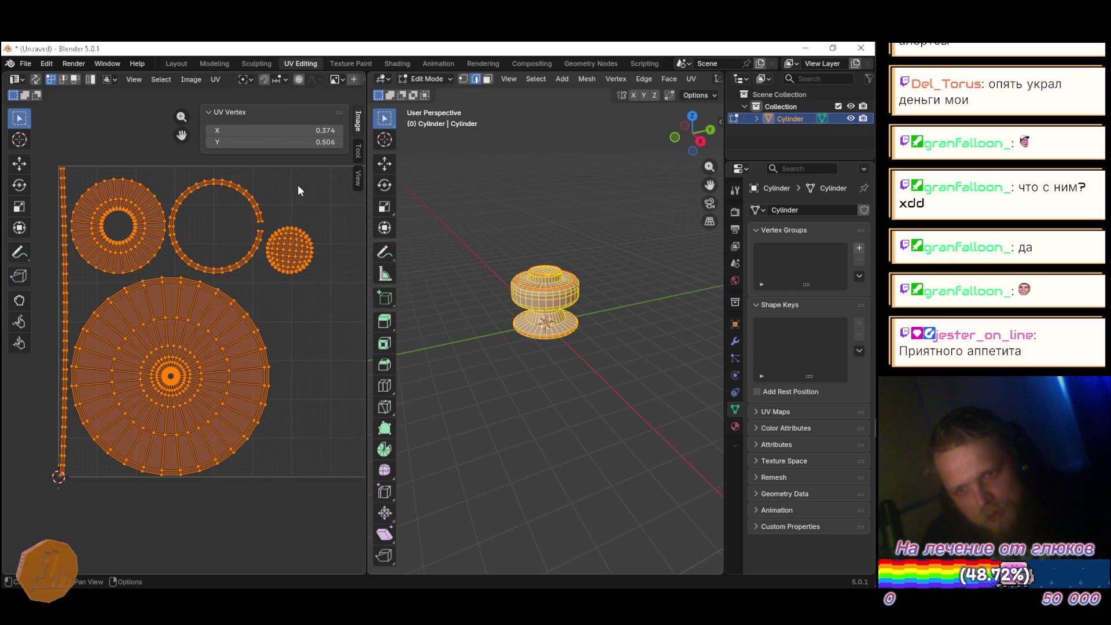
key(n)
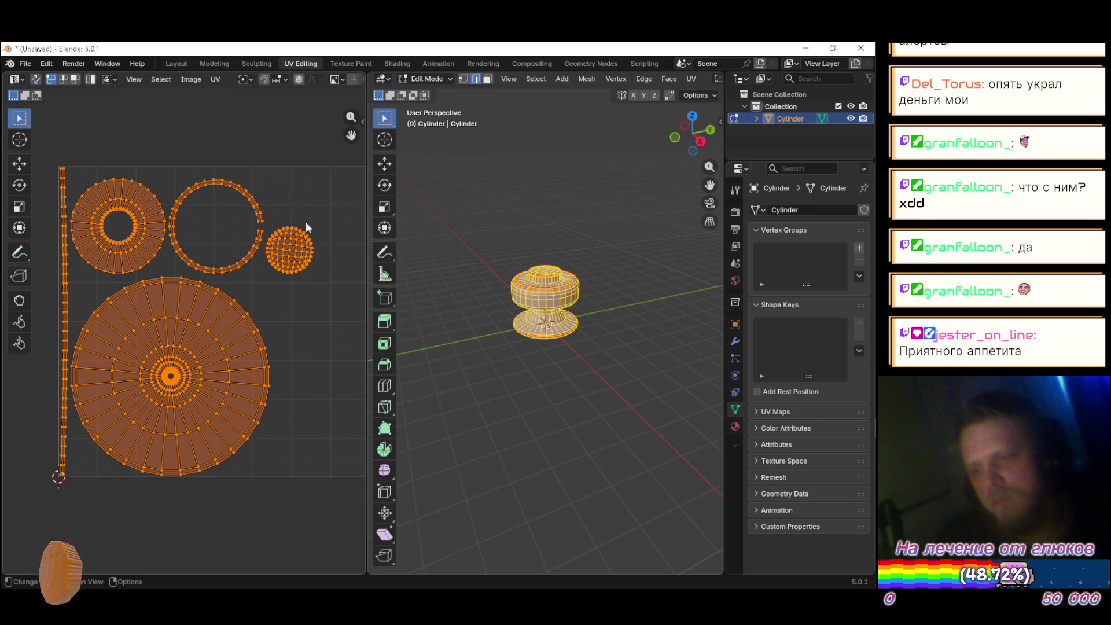
scroll(310, 252, down, 2)
scroll(313, 231, up, 2)
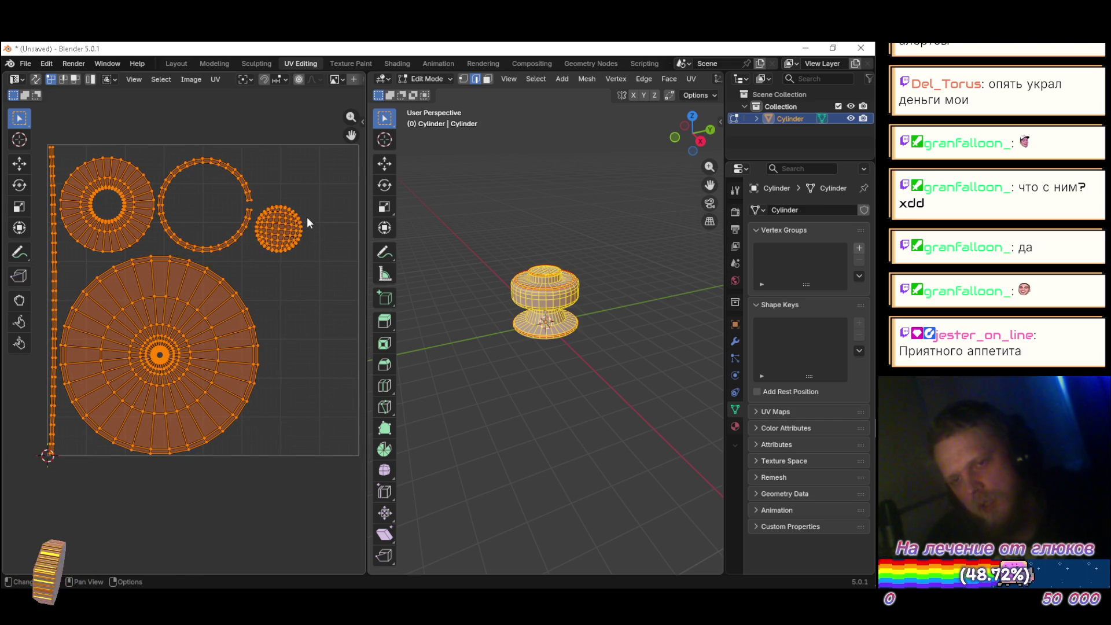
Step: Select the whole ring island and move it around the small sphere island
click(187, 162)
key(l)
scroll(192, 169, up, 2)
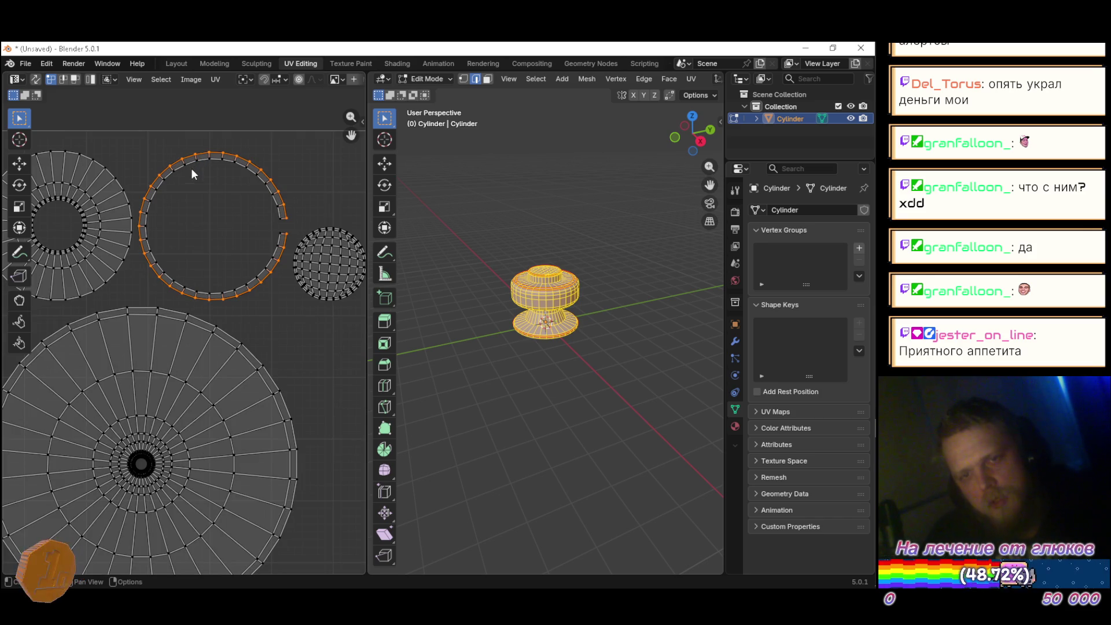
scroll(213, 190, down, 2)
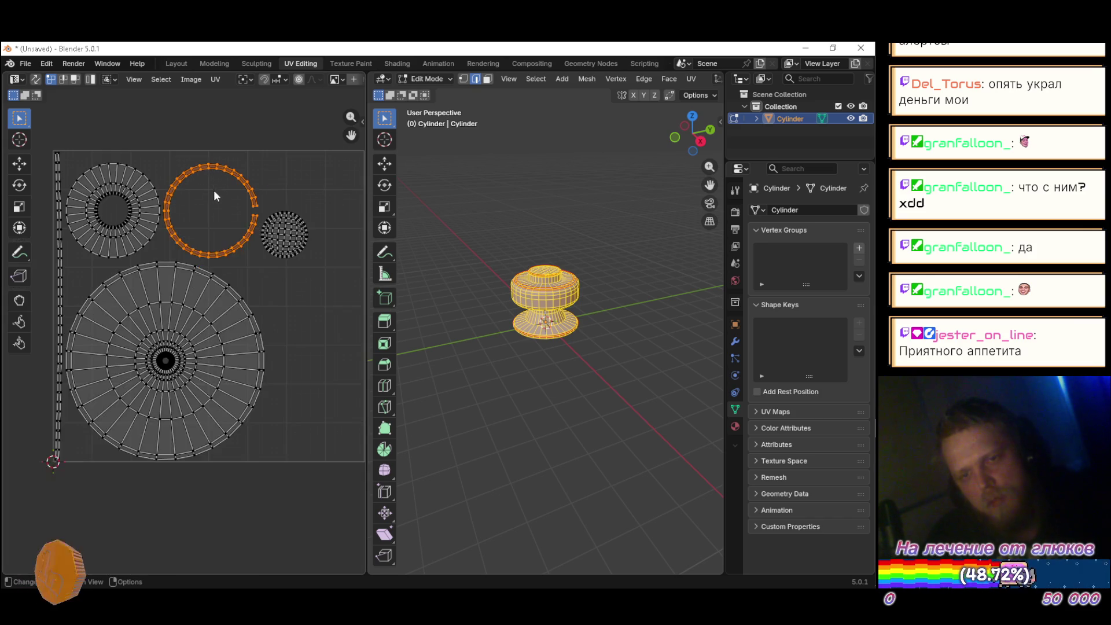
key(g)
click(329, 238)
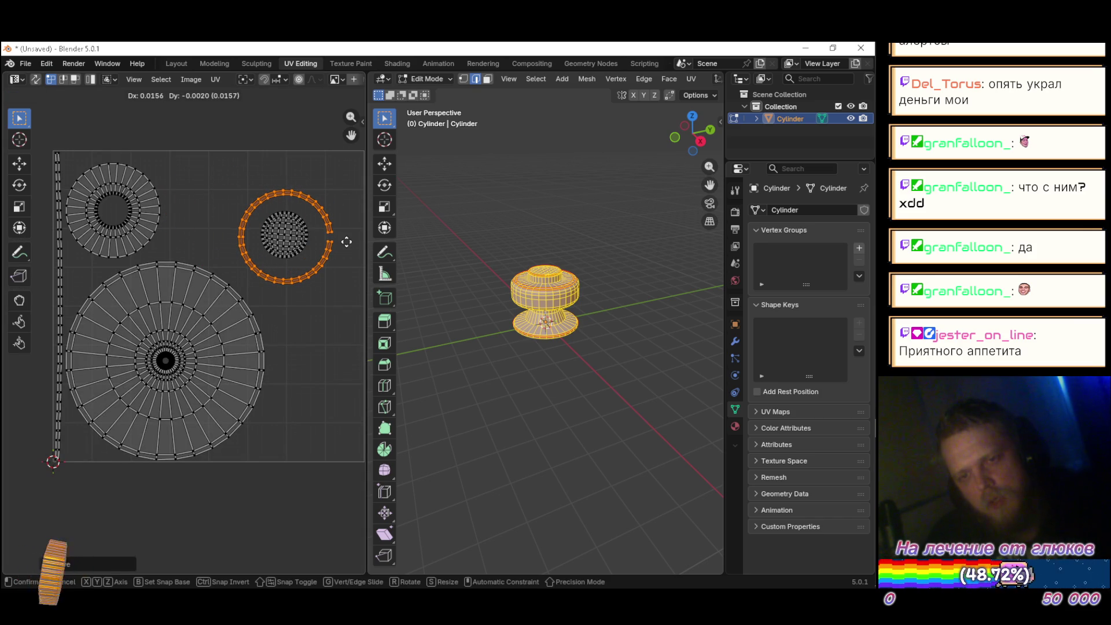
scroll(340, 241, down, 3)
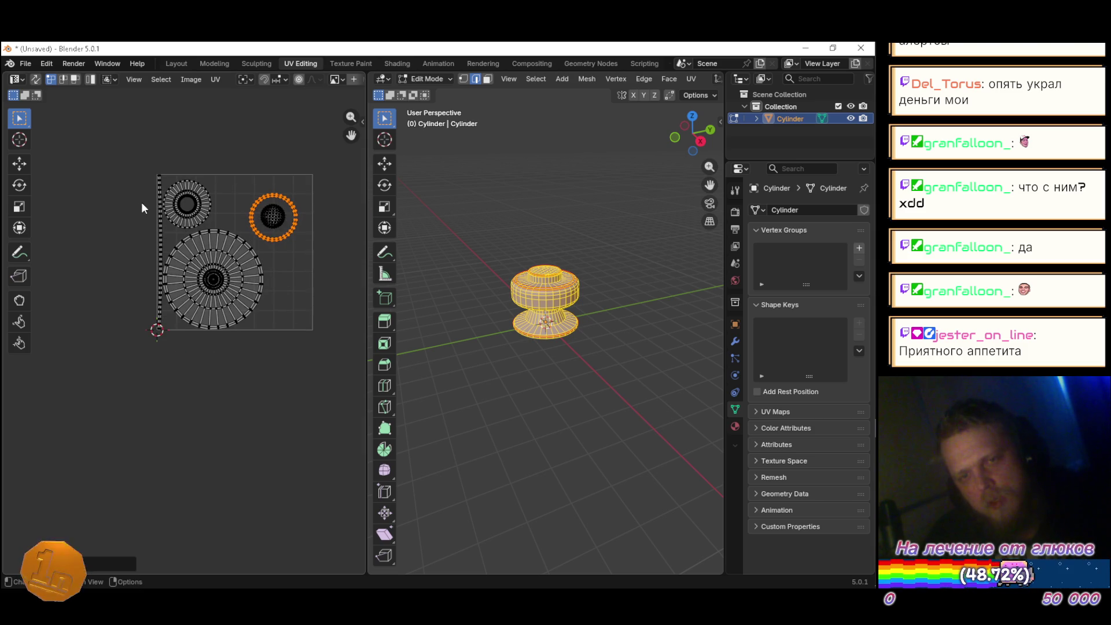
scroll(141, 202, up, 4)
Step: Select the thin strip island and move it to the UV square's right edge
alt+click(182, 199)
key(ctrl+l)
scroll(187, 199, down, 4)
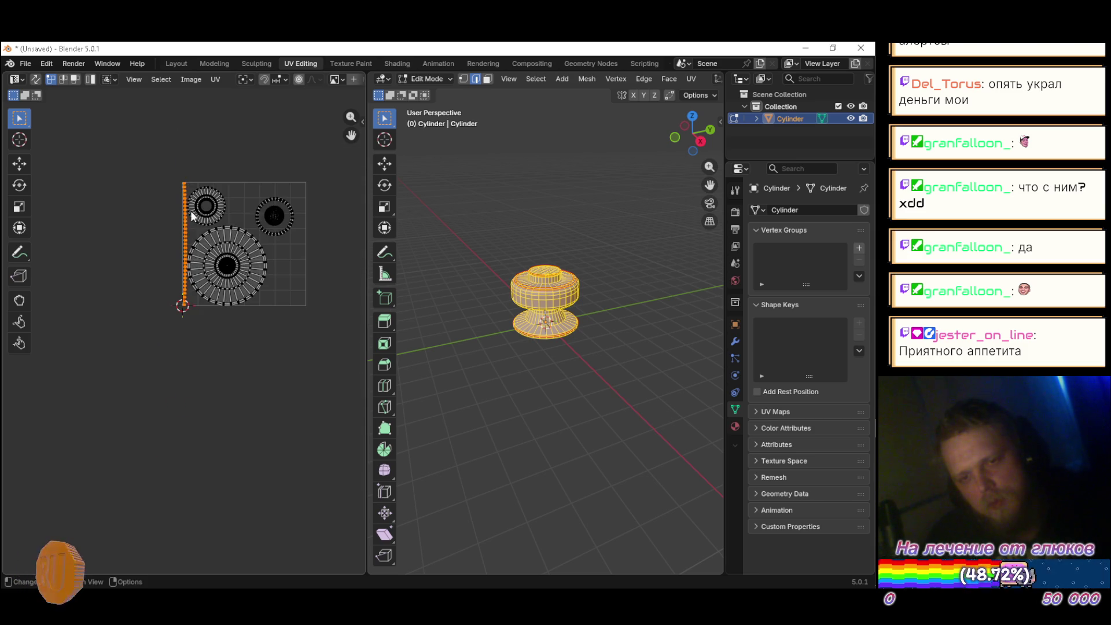
key(g)
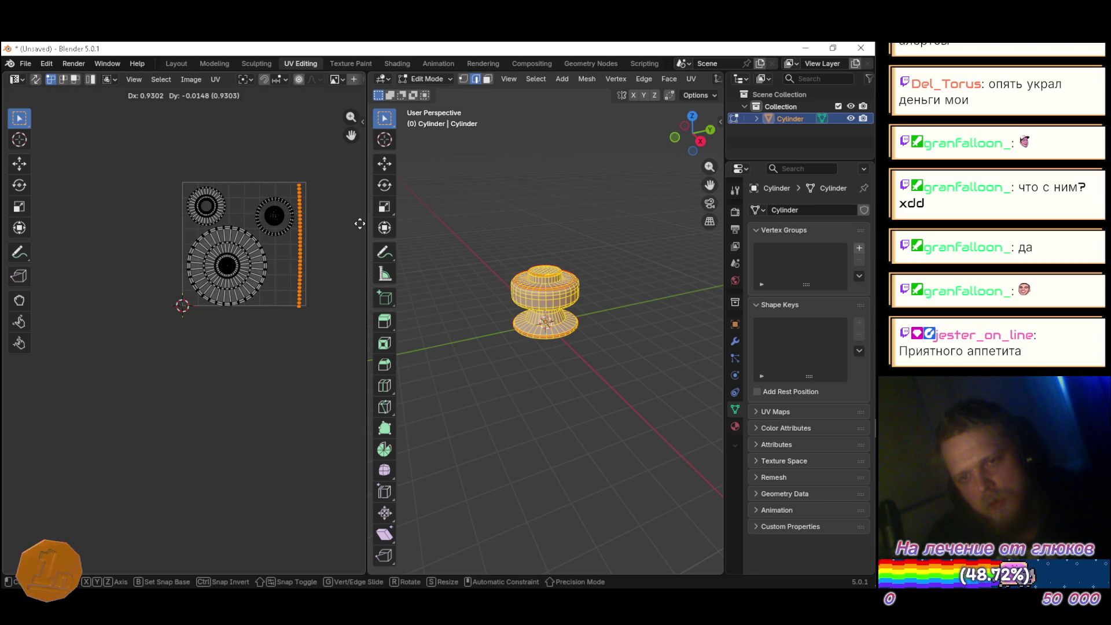
click(359, 219)
key(s)
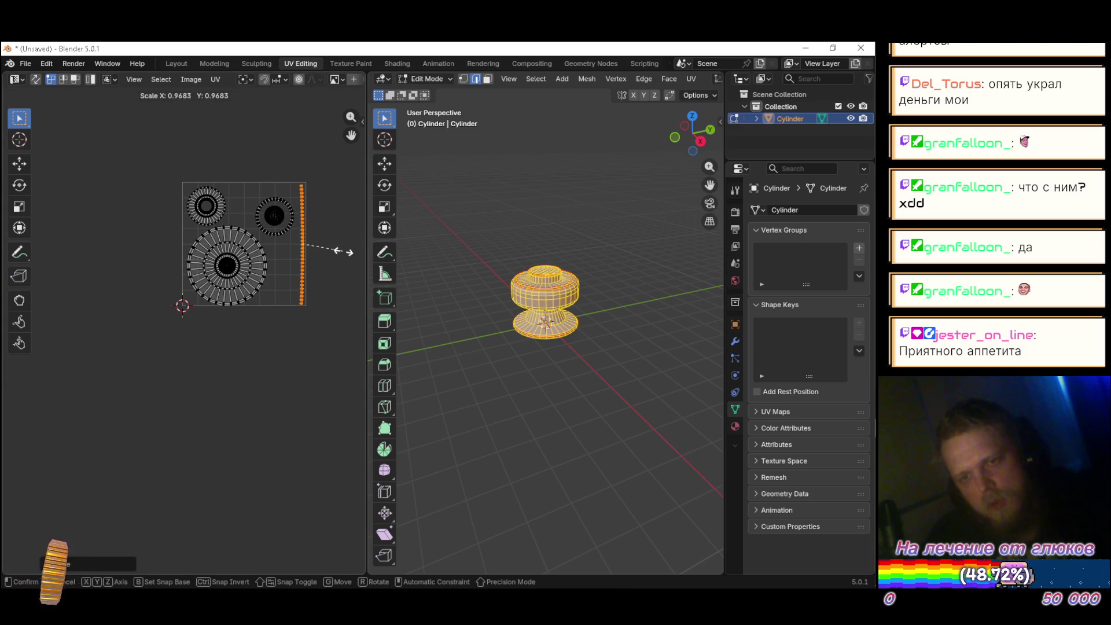
key(Escape)
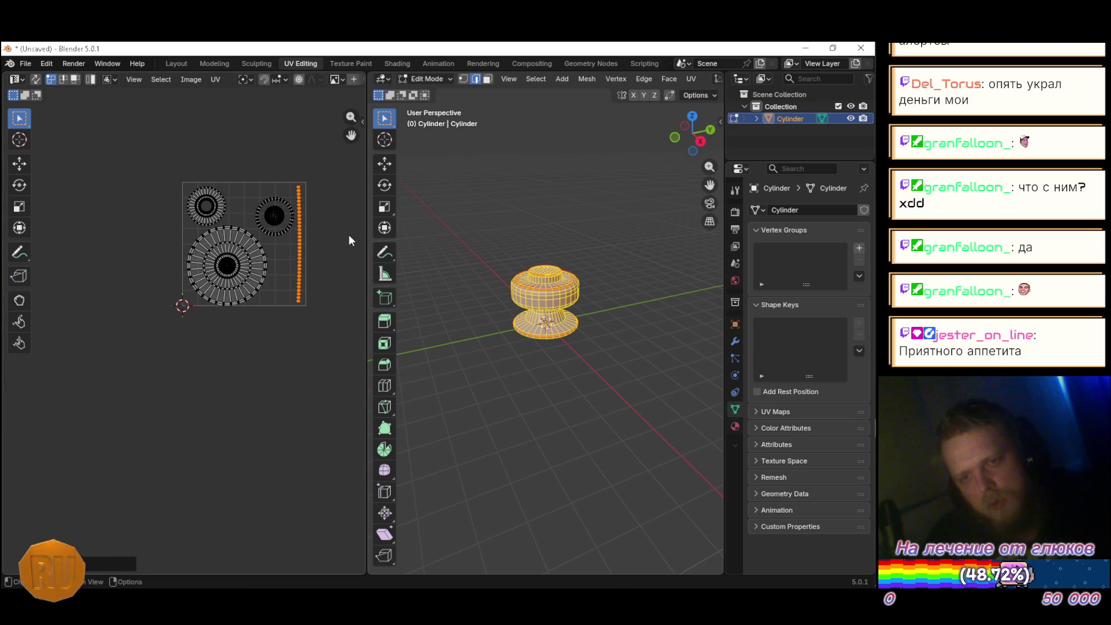
Step: Select the top-left annulus island and start moving it, then cancel, leaving it in place
scroll(234, 251, up, 3)
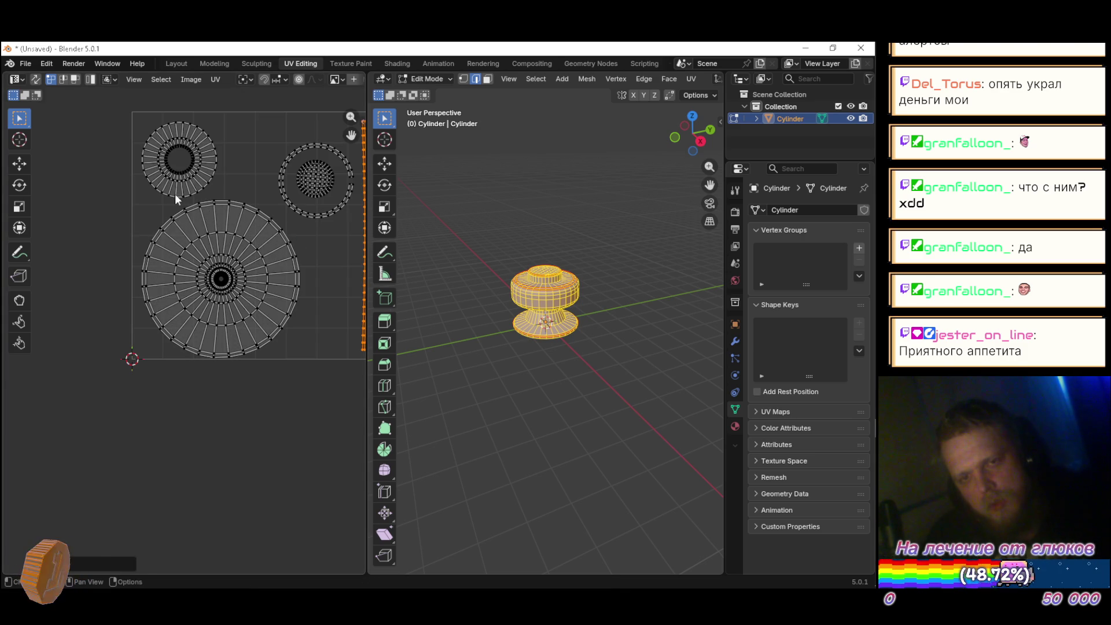
mouse_move(127, 114)
mouse_down()
mouse_move(236, 176)
mouse_move(248, 200)
mouse_up()
key(g)
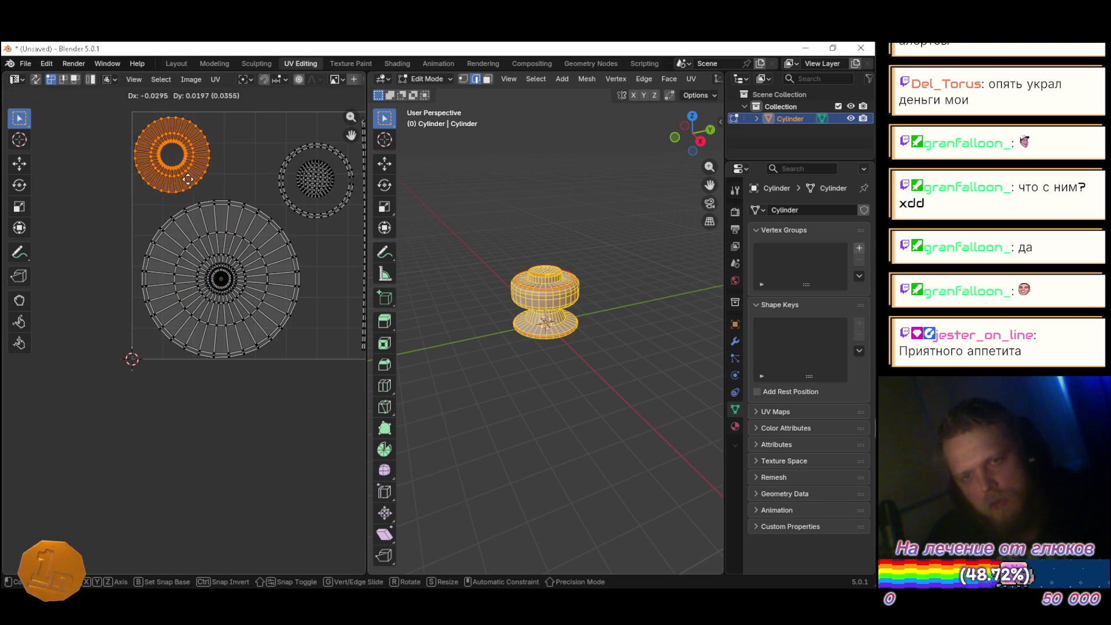
right_click(188, 179)
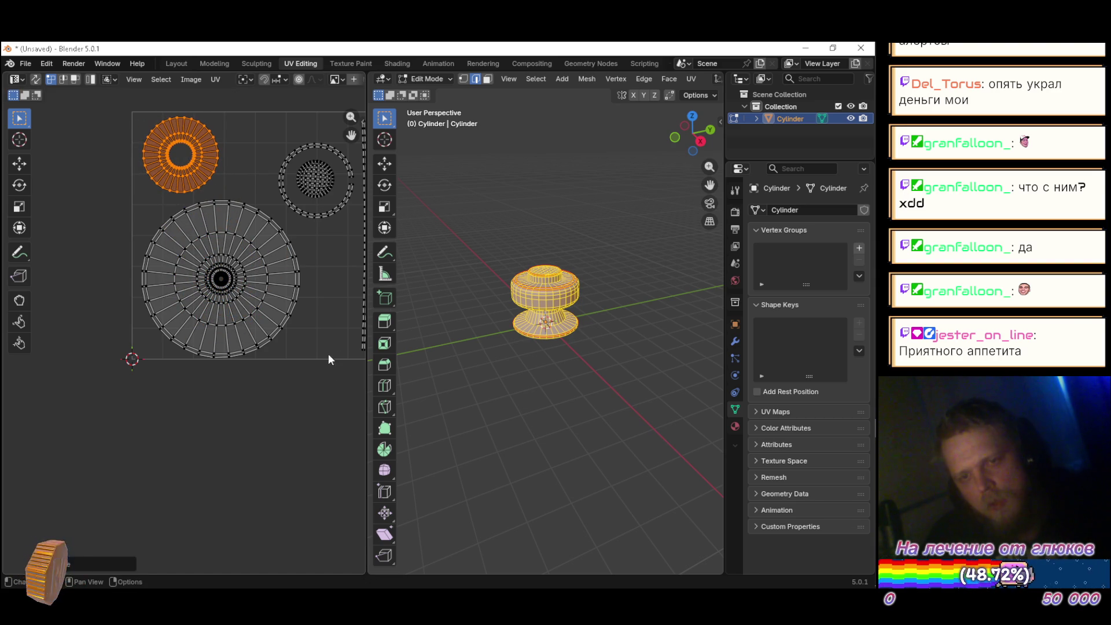
Step: Select the entire large disc island, scale it slightly smaller and nudge it up-left
drag(328, 359, 294, 331)
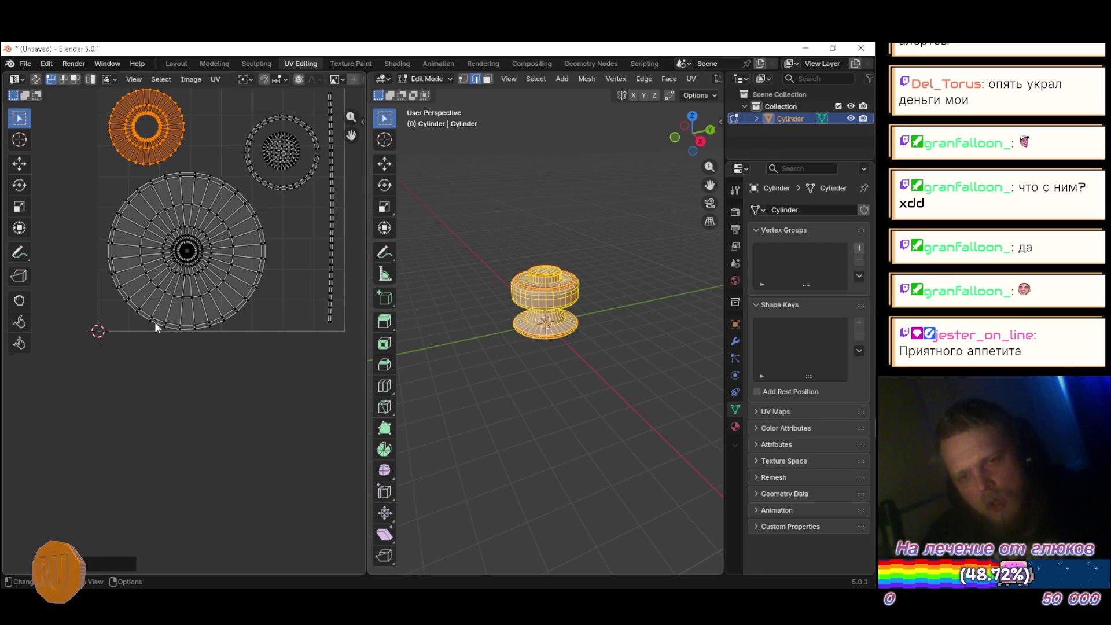
mouse_move(96, 175)
mouse_down()
mouse_move(177, 233)
mouse_move(208, 352)
mouse_up()
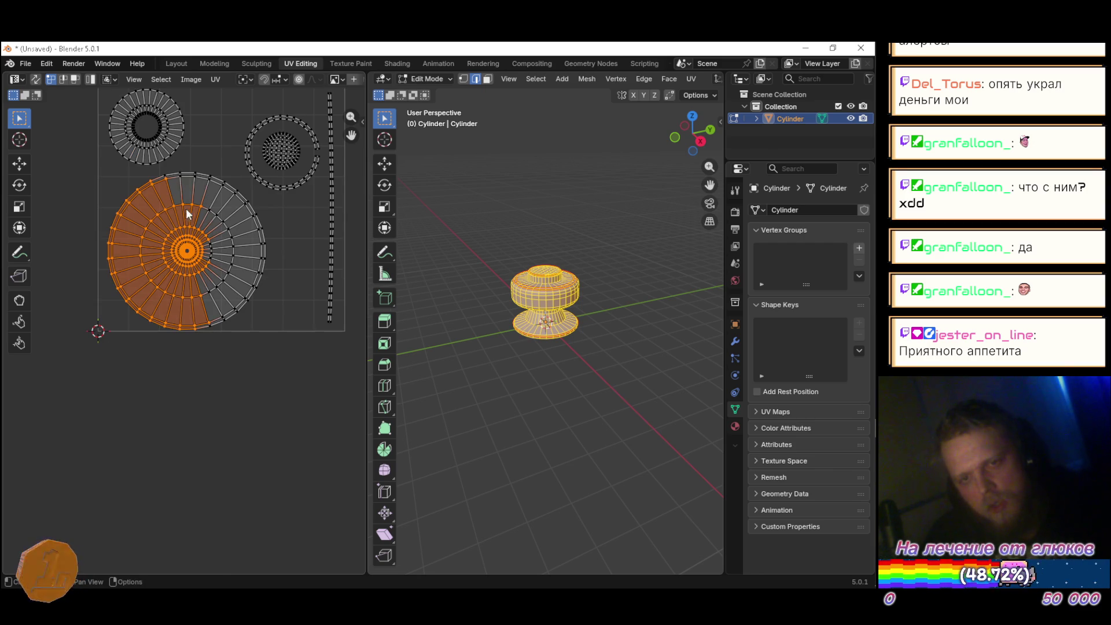
drag(197, 157, 247, 330)
drag(217, 245, 252, 245)
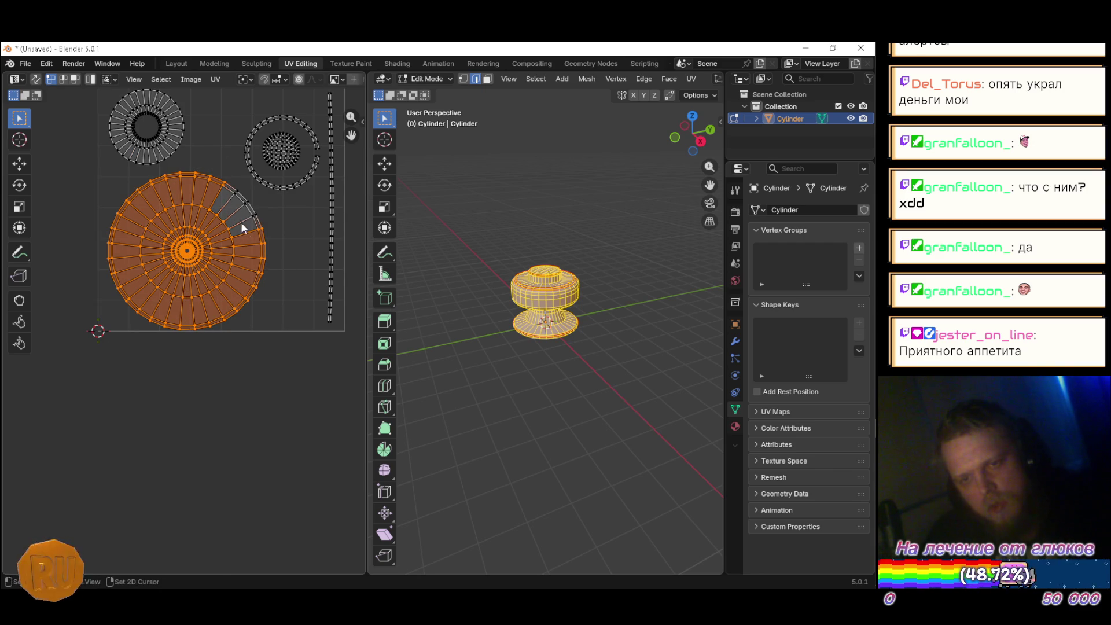
shift+click(233, 191)
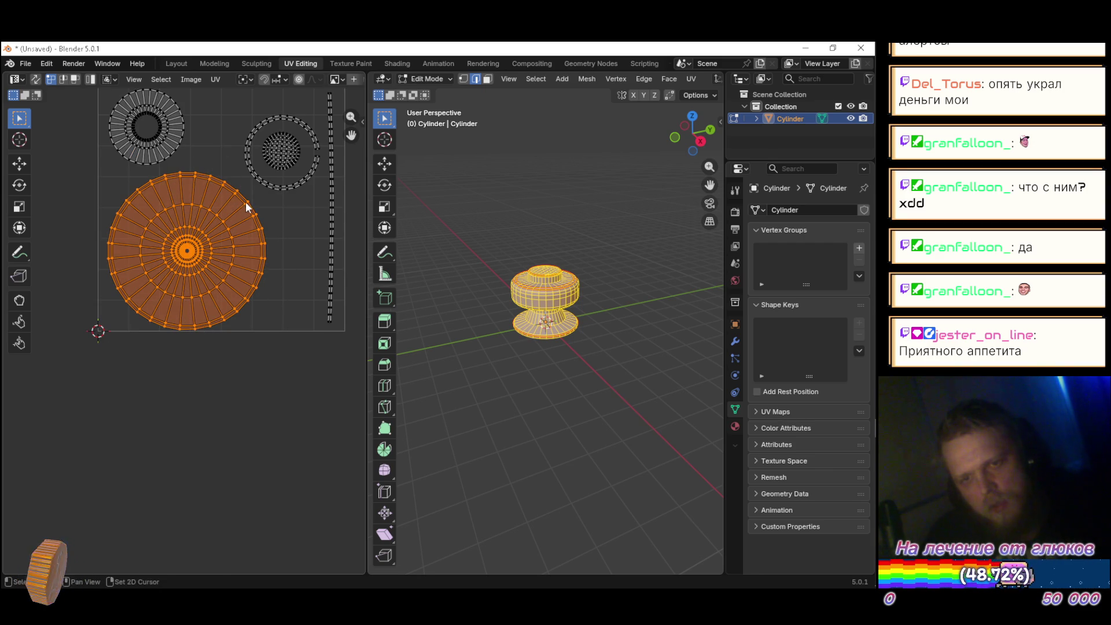
key(s)
click(304, 367)
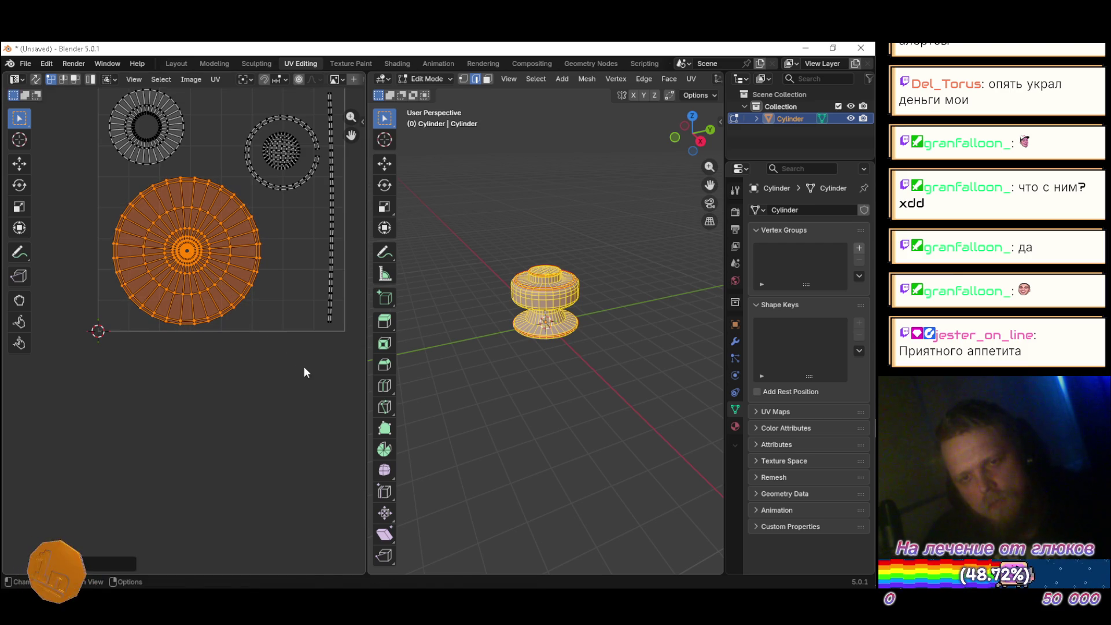
key(g)
click(304, 359)
key(g)
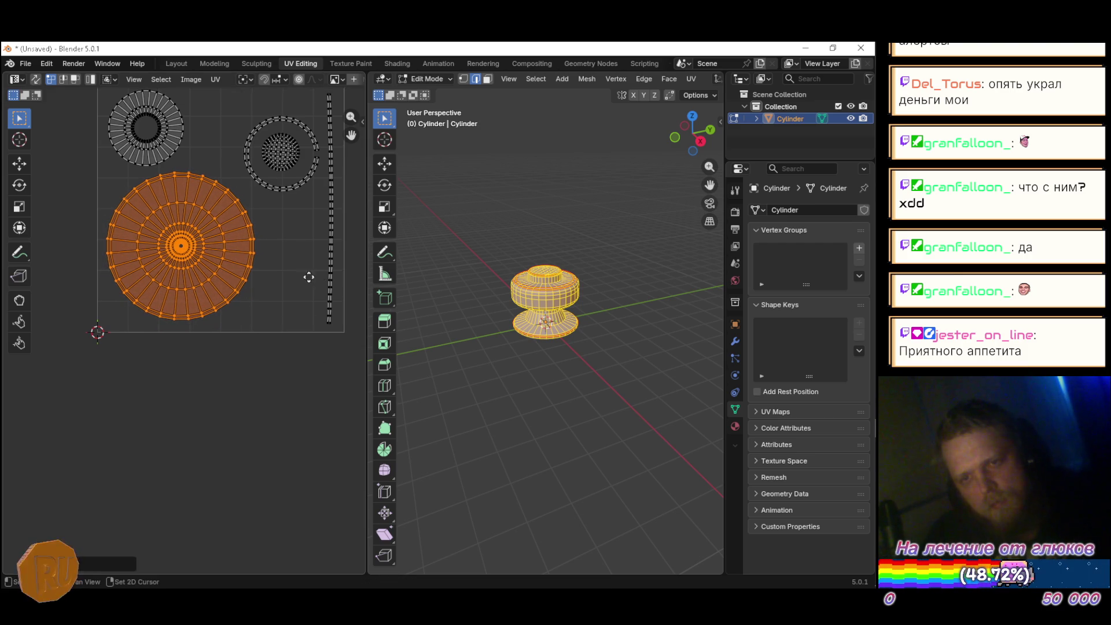
click(309, 277)
drag(309, 277, 276, 311)
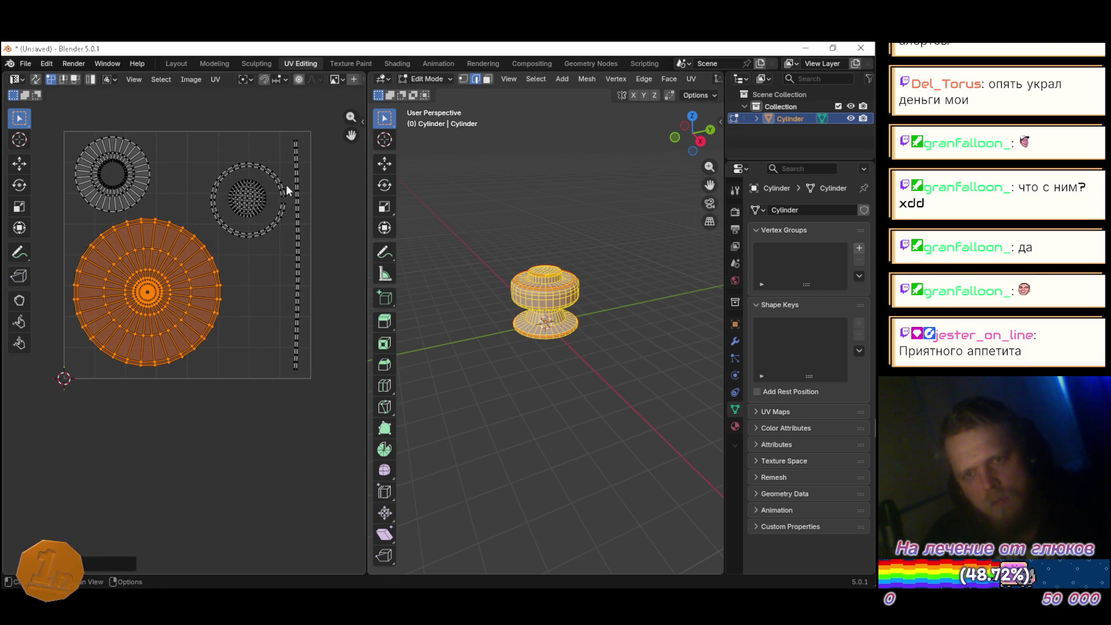
Step: Move the sphere island lower right outside the ring, then start saving as 'Pinball'
scroll(268, 171, up, 4)
drag(172, 175, 277, 294)
key(g)
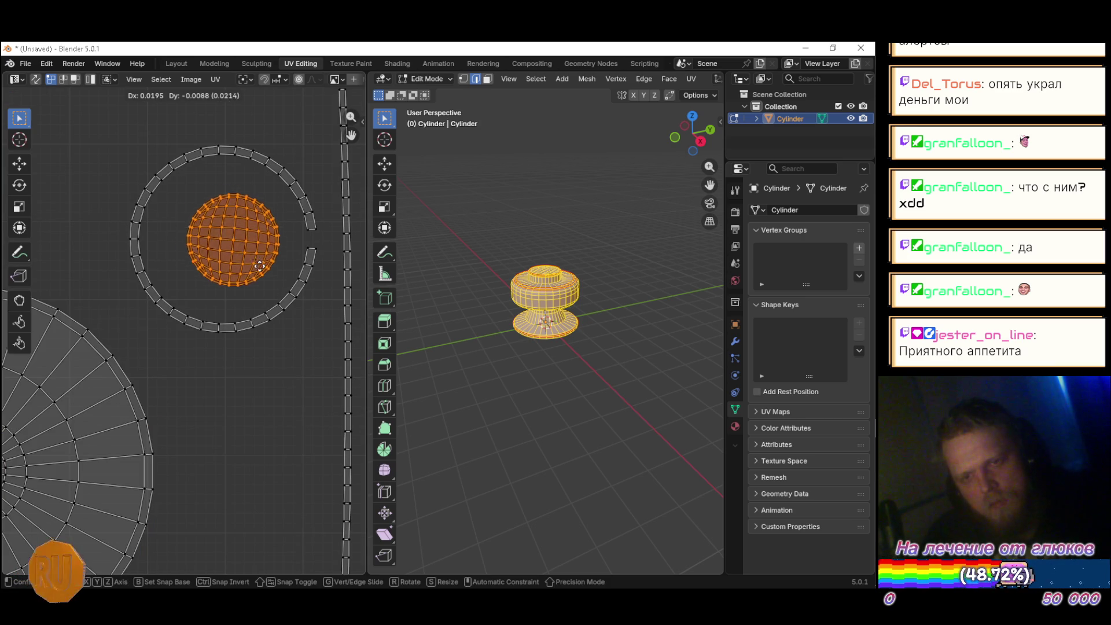
click(305, 463)
scroll(303, 394, down, 3)
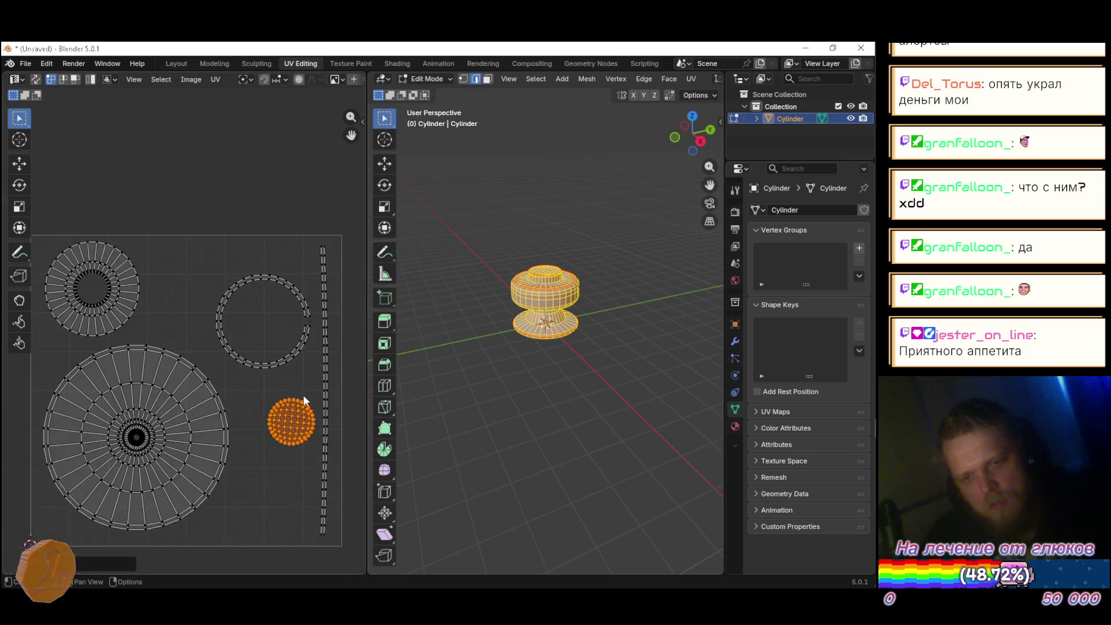
scroll(311, 312, up, 3)
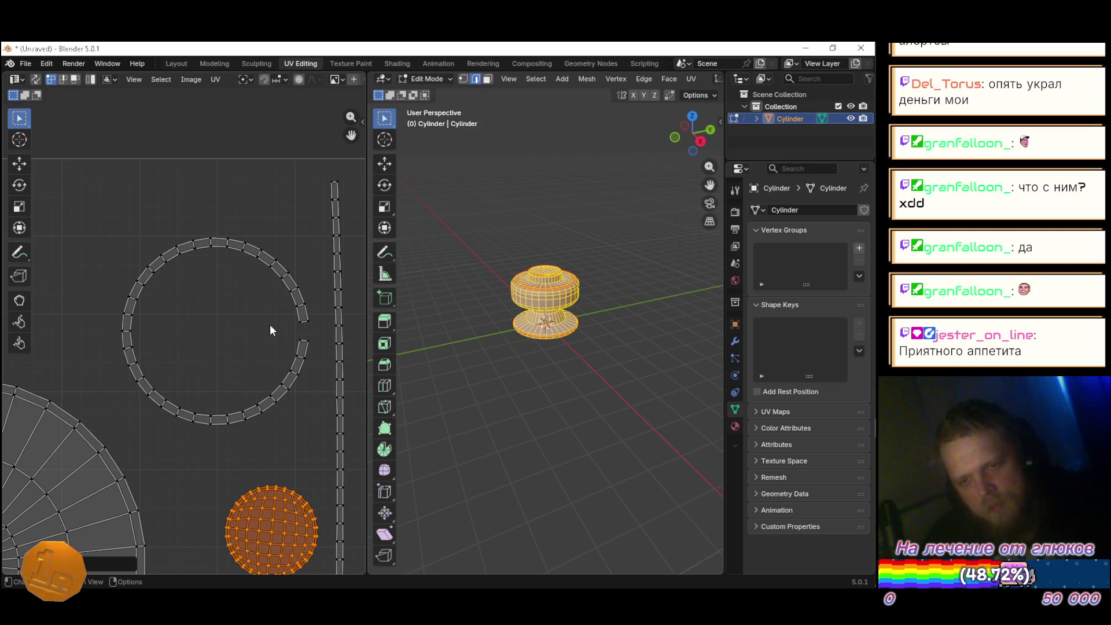
scroll(269, 325, down, 2)
key(ctrl+s)
text(PInball.blend)
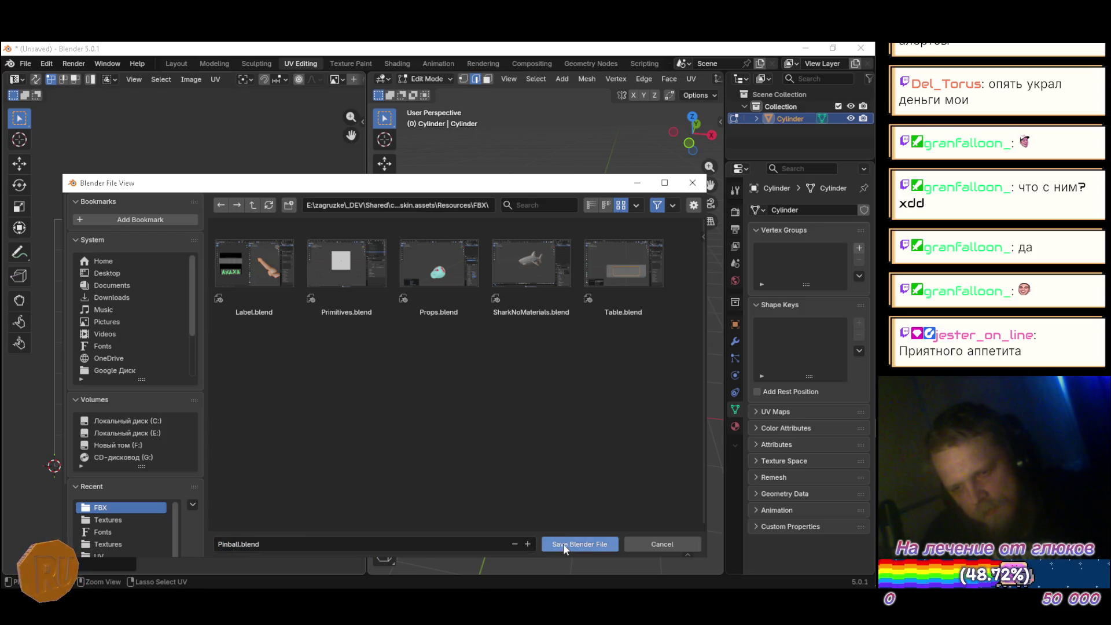
Step: Save the file as Pinball.blend and switch to the Texture Paint workspace
click(564, 544)
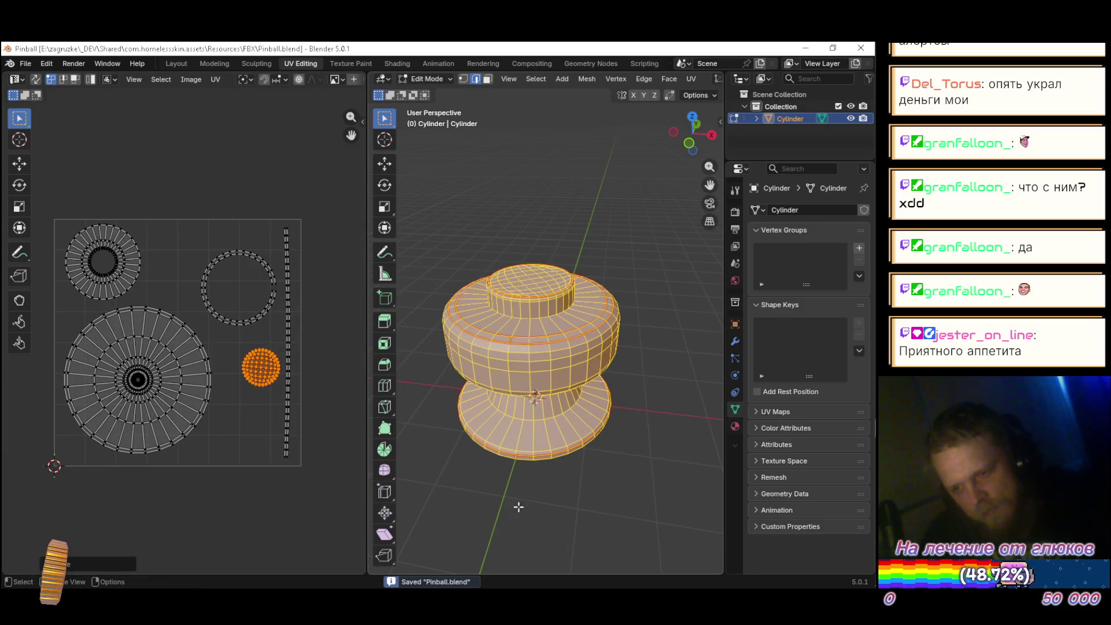
scroll(543, 318, down, 5)
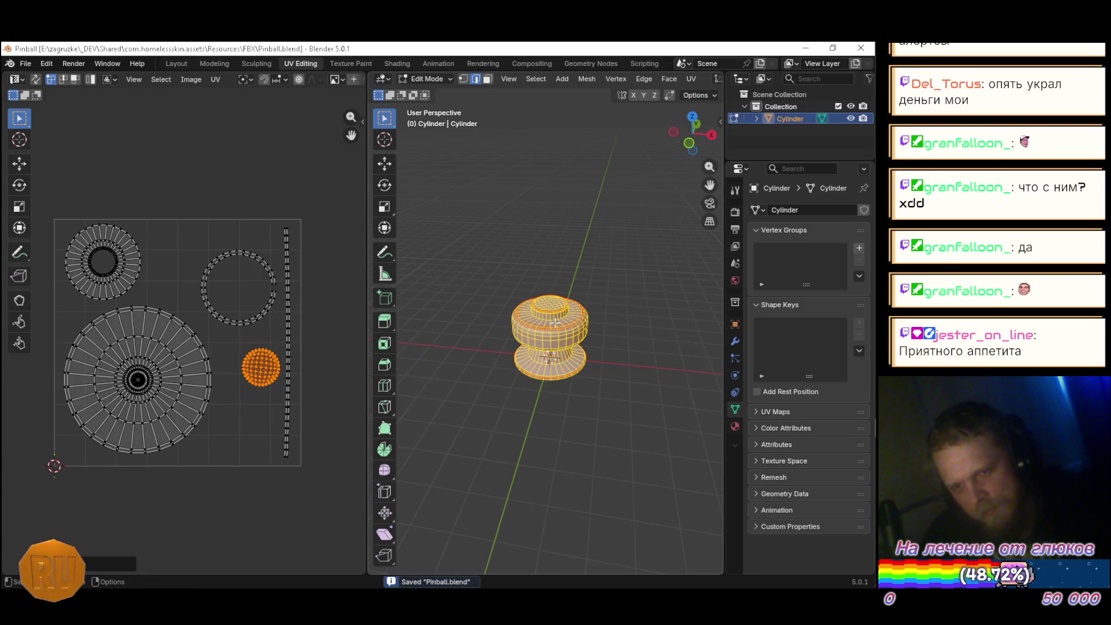
scroll(555, 323, up, 1)
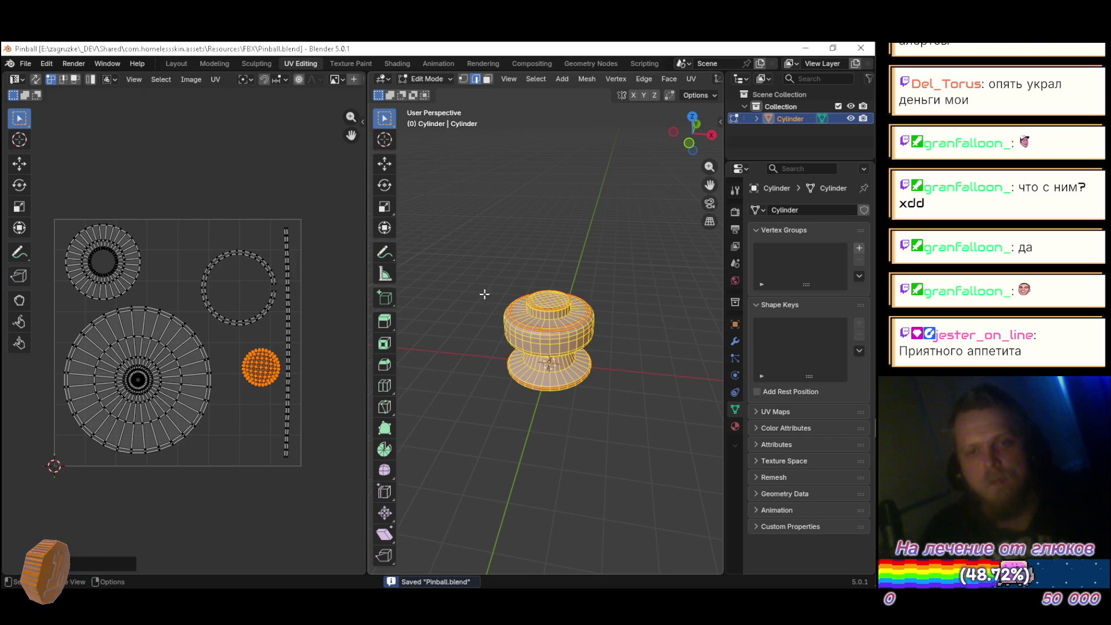
click(359, 64)
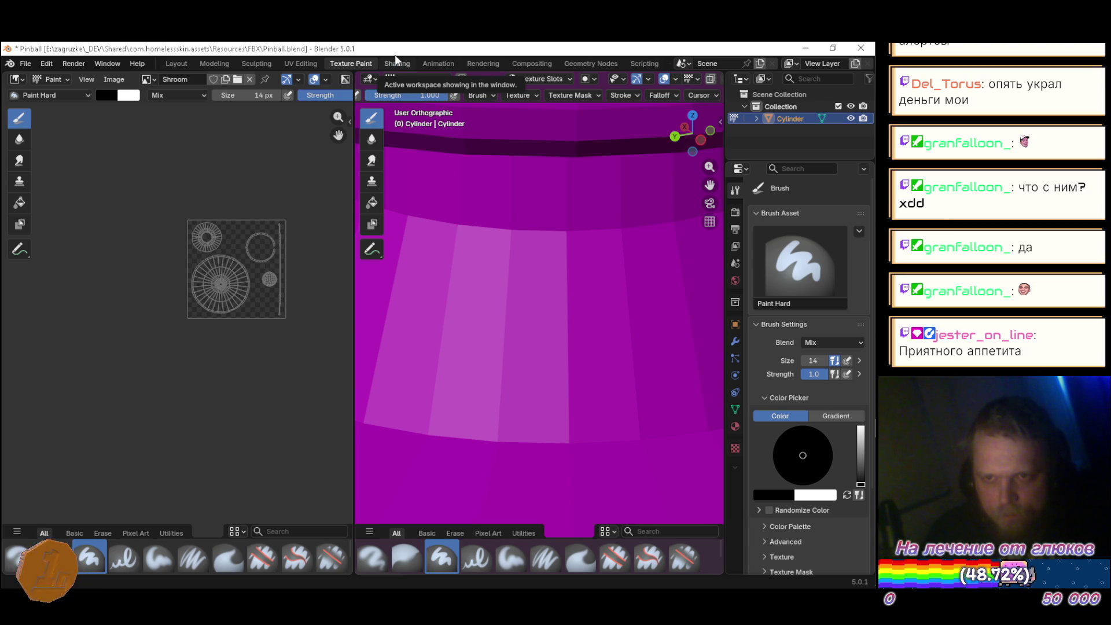
Step: Go via Shading back to Layout, start renaming Cylinder in the Outliner, then switch to the browser
click(392, 63)
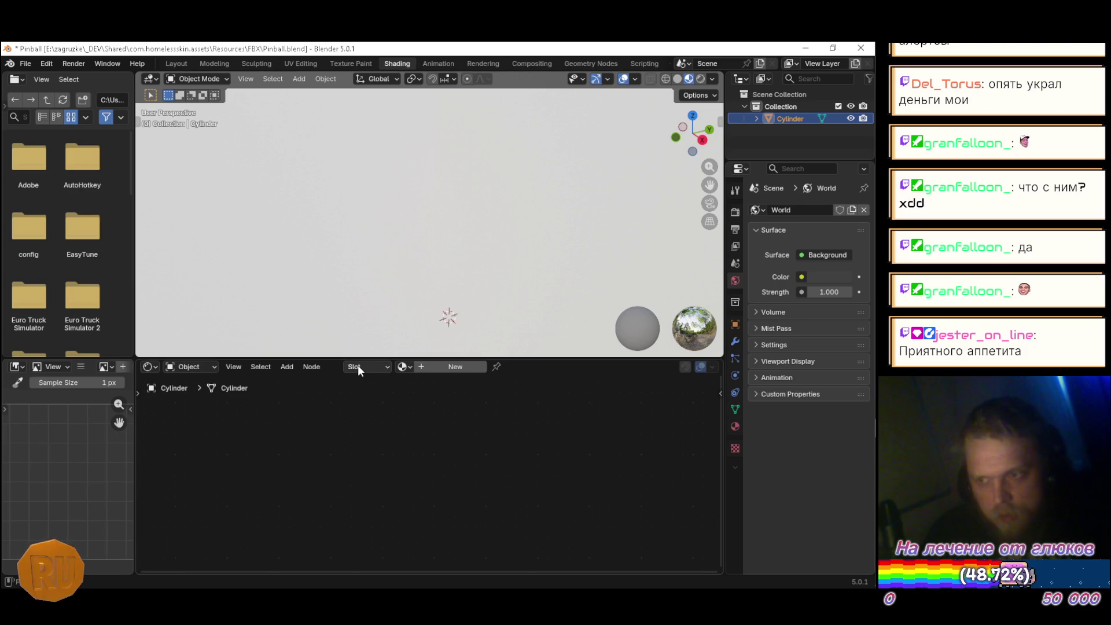
click(174, 64)
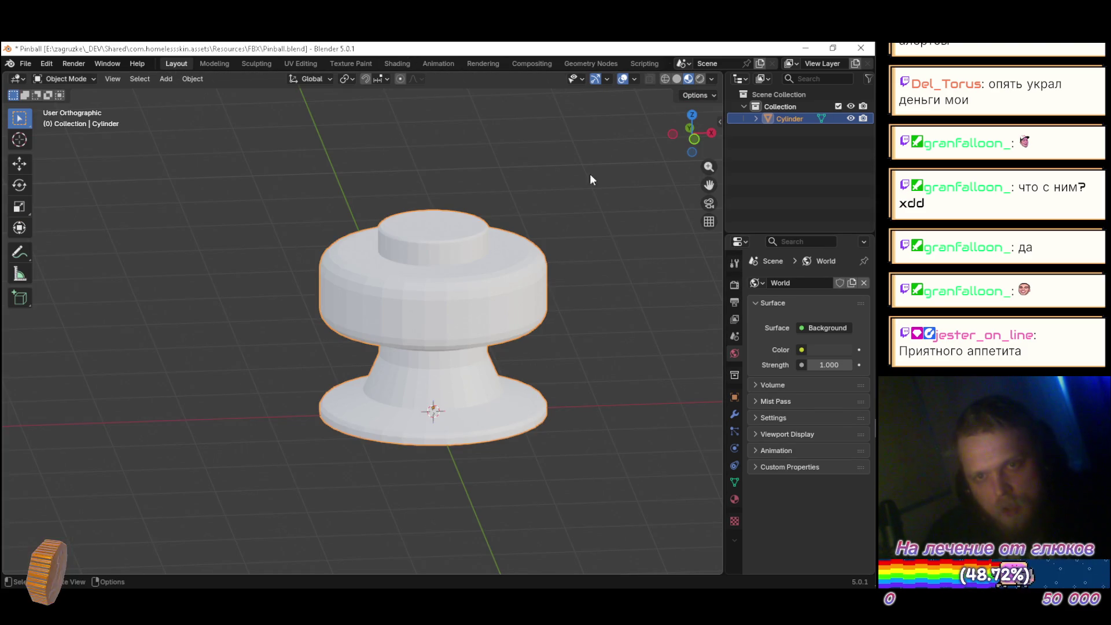
double_click(798, 119)
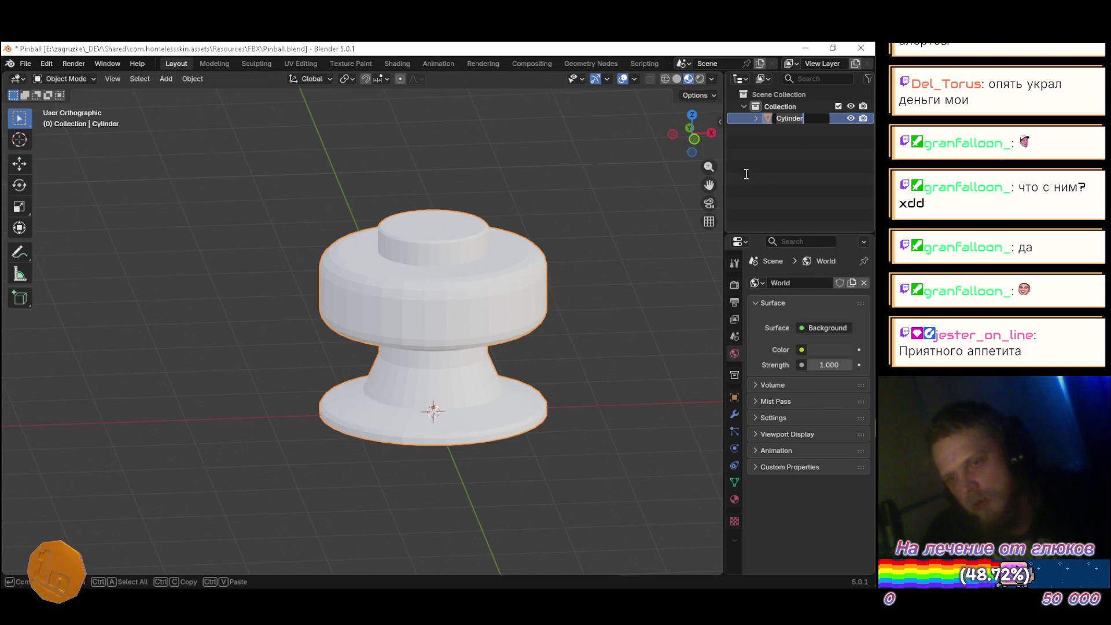
key(alt+Tab)
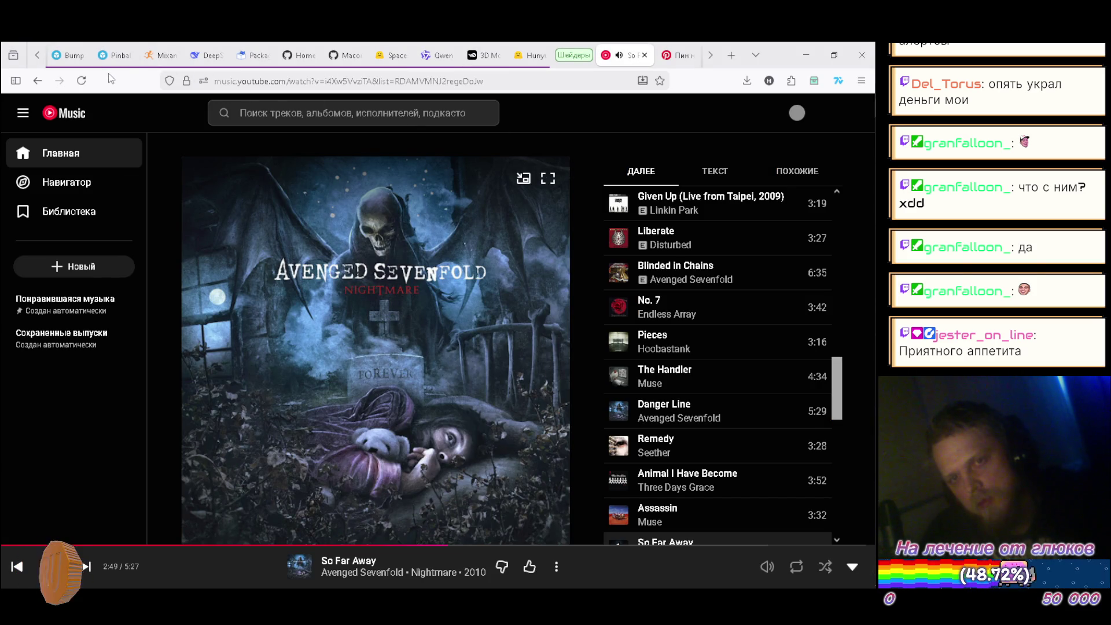
Step: Orbit and zoom the Sketchfab pinball table model to study its bumpers
click(111, 55)
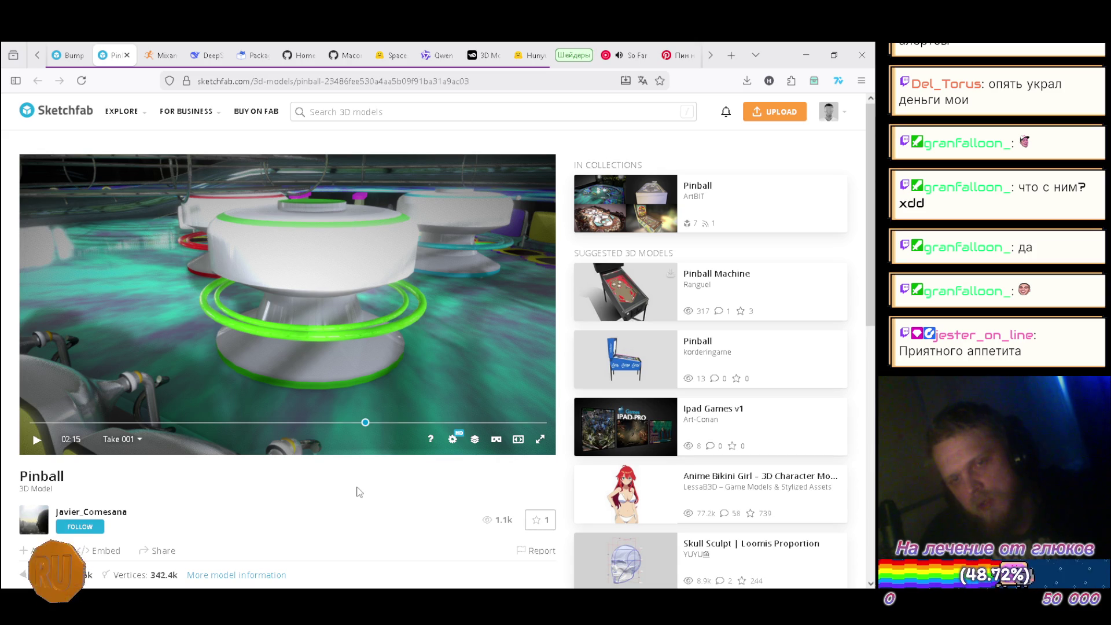
scroll(388, 307, down, 5)
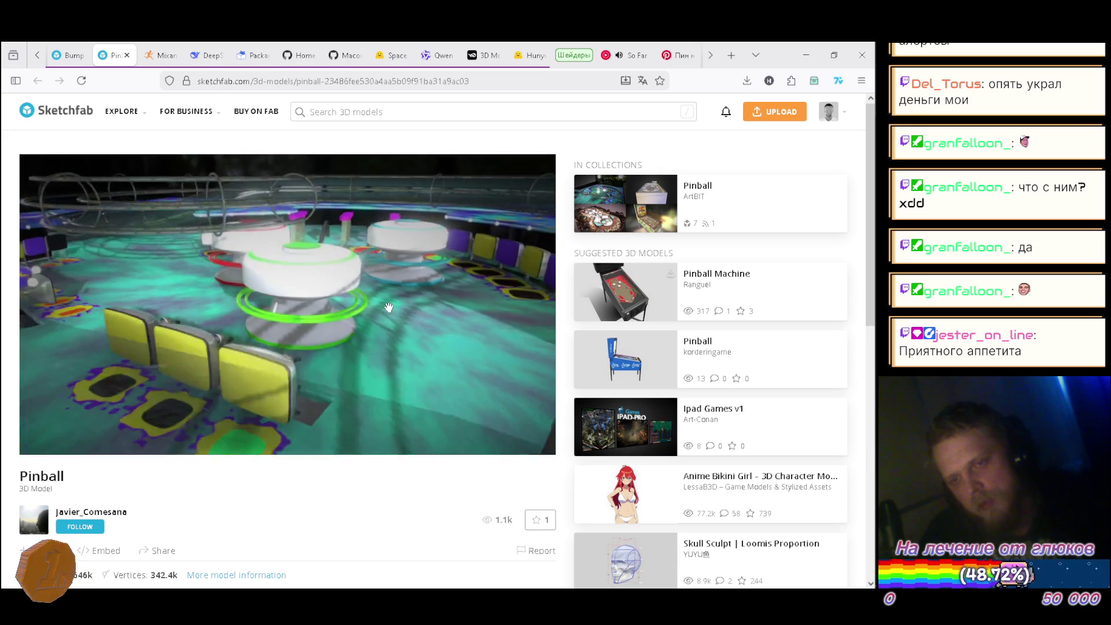
scroll(388, 307, down, 5)
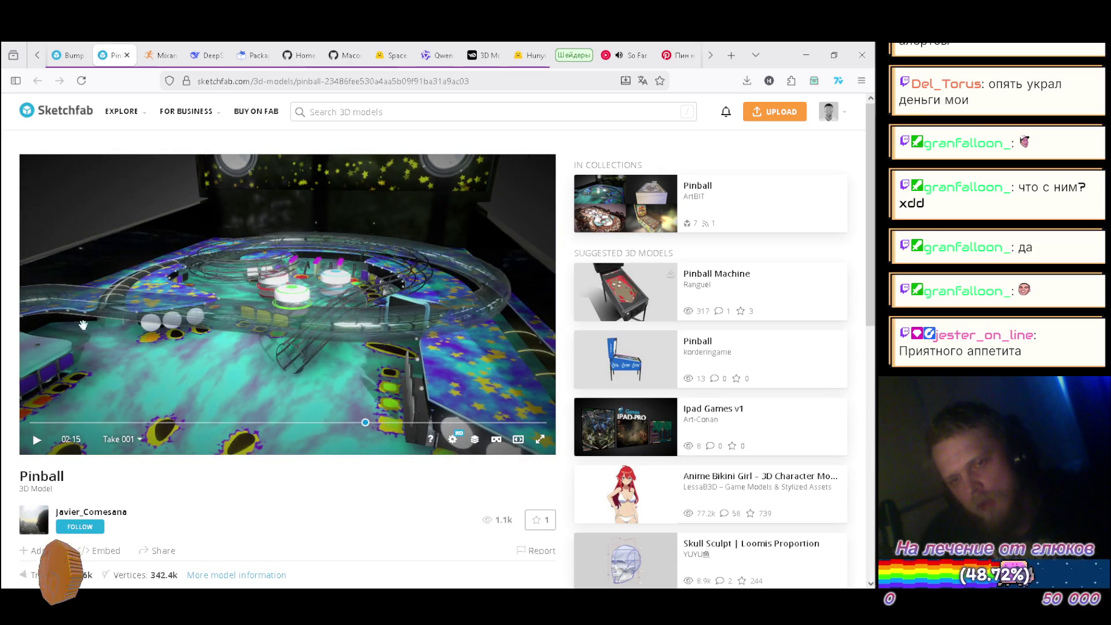
drag(356, 316, 278, 329)
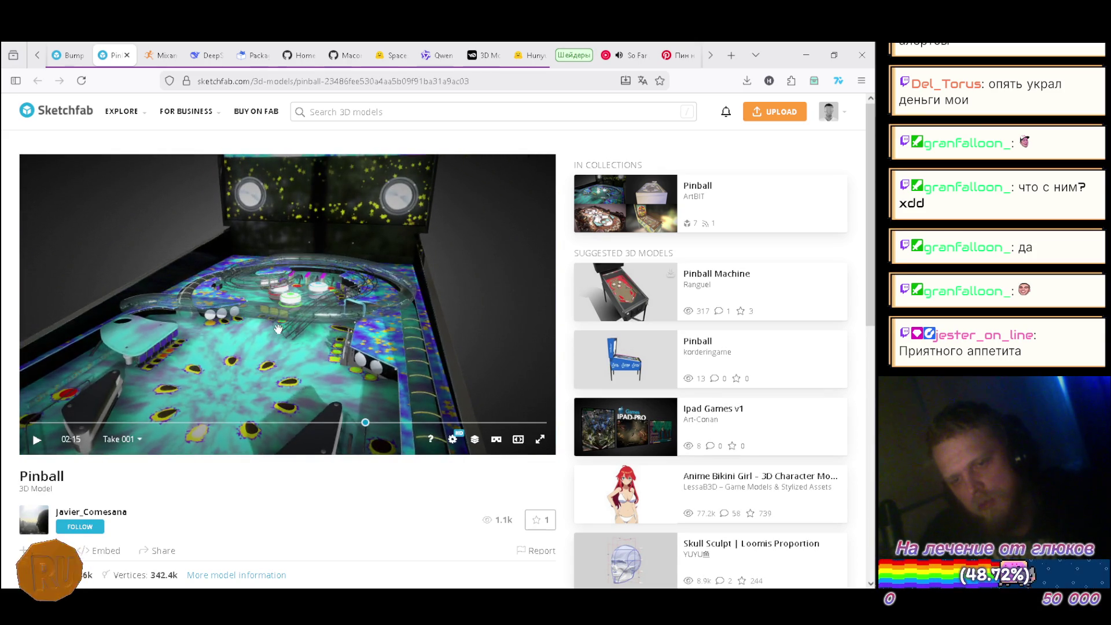
scroll(278, 328, down, 3)
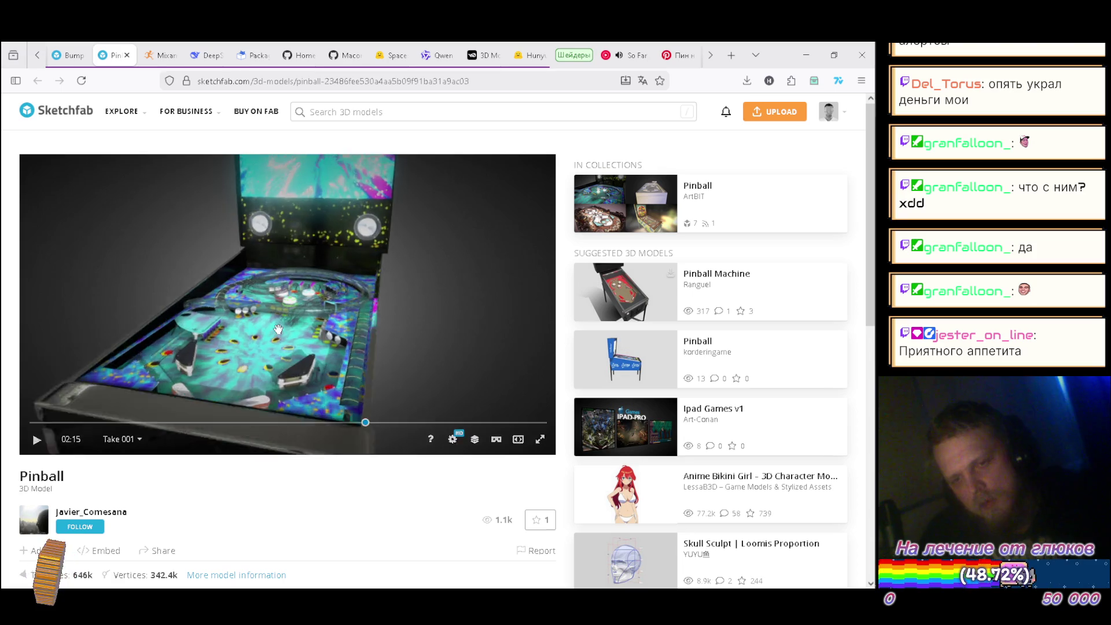
scroll(278, 328, up, 5)
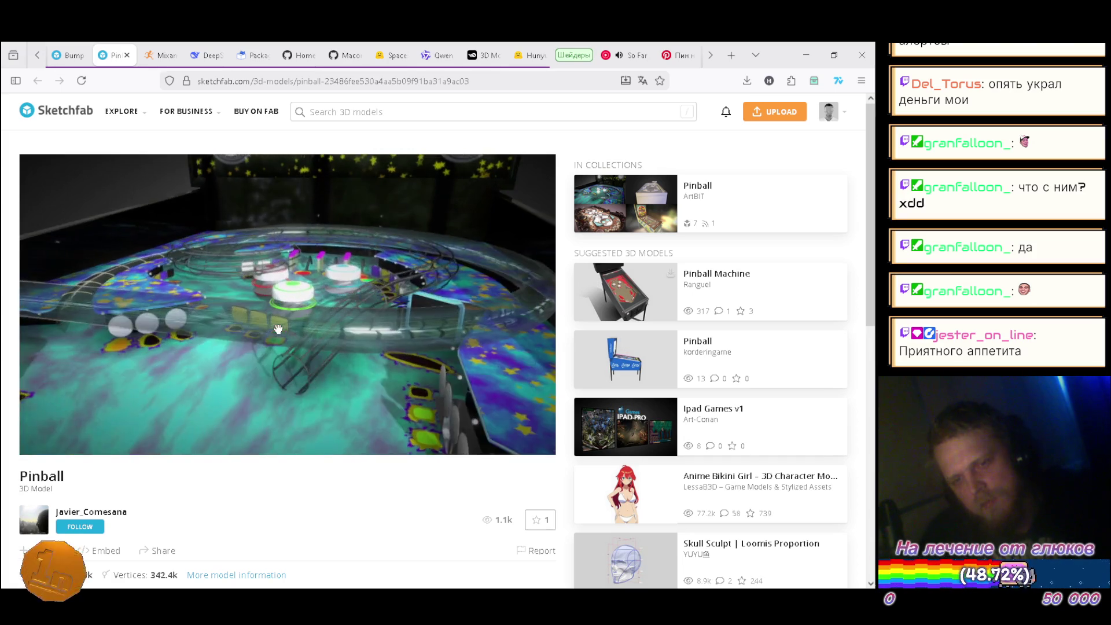
scroll(278, 329, up, 5)
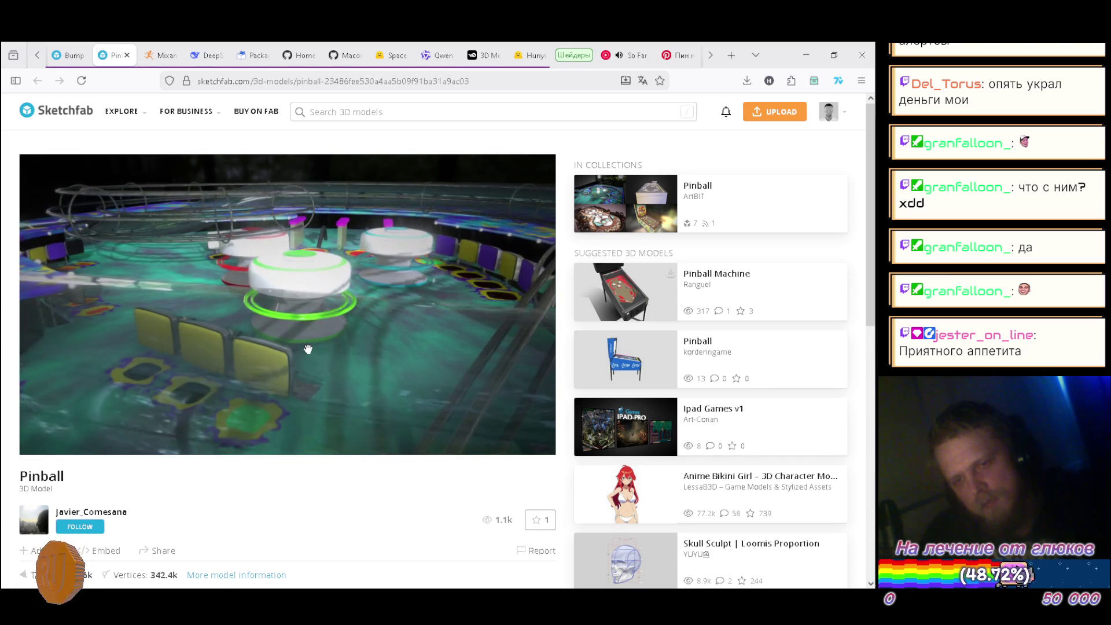
scroll(308, 350, down, 5)
scroll(308, 350, down, 3)
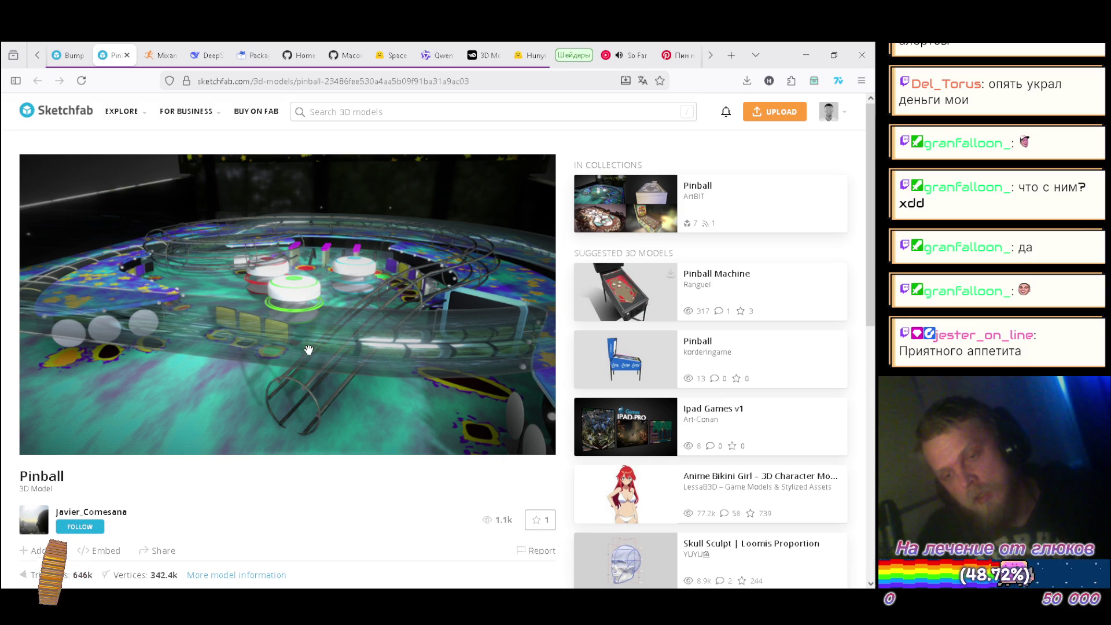
Step: Return to Blender and end the rename, keeping the object name Cylinder
key(alt+Tab)
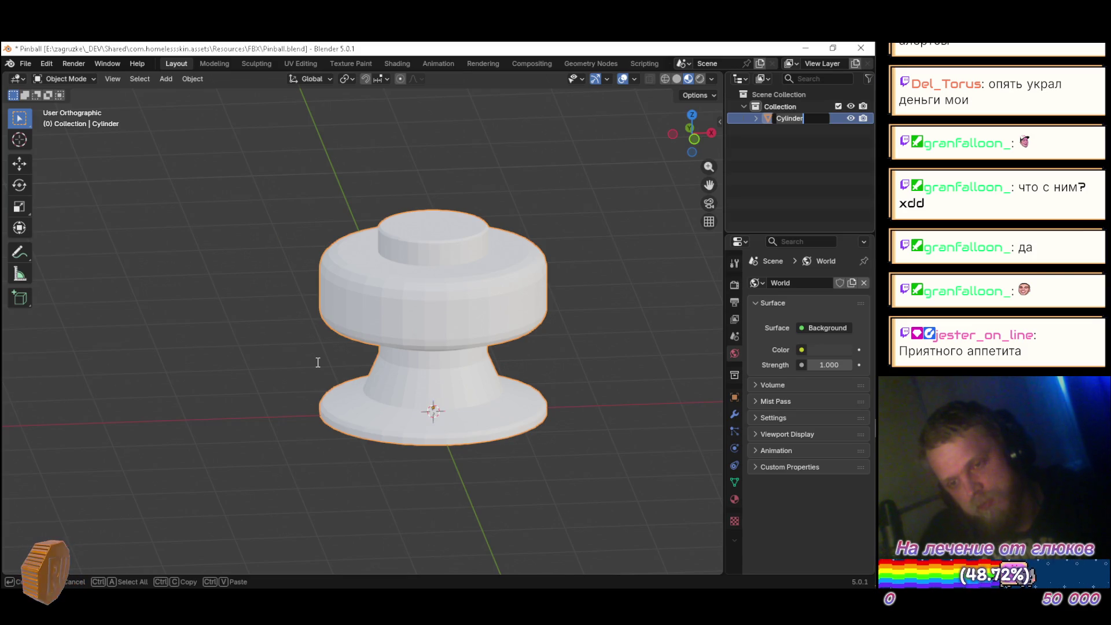
key(alt+Tab)
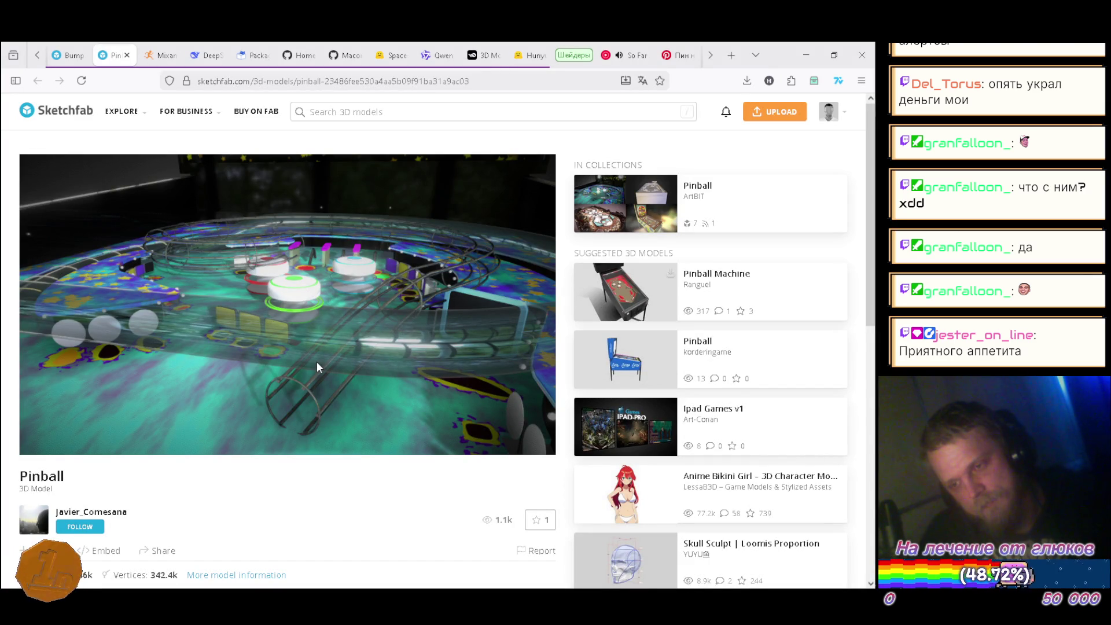
key(alt+Tab)
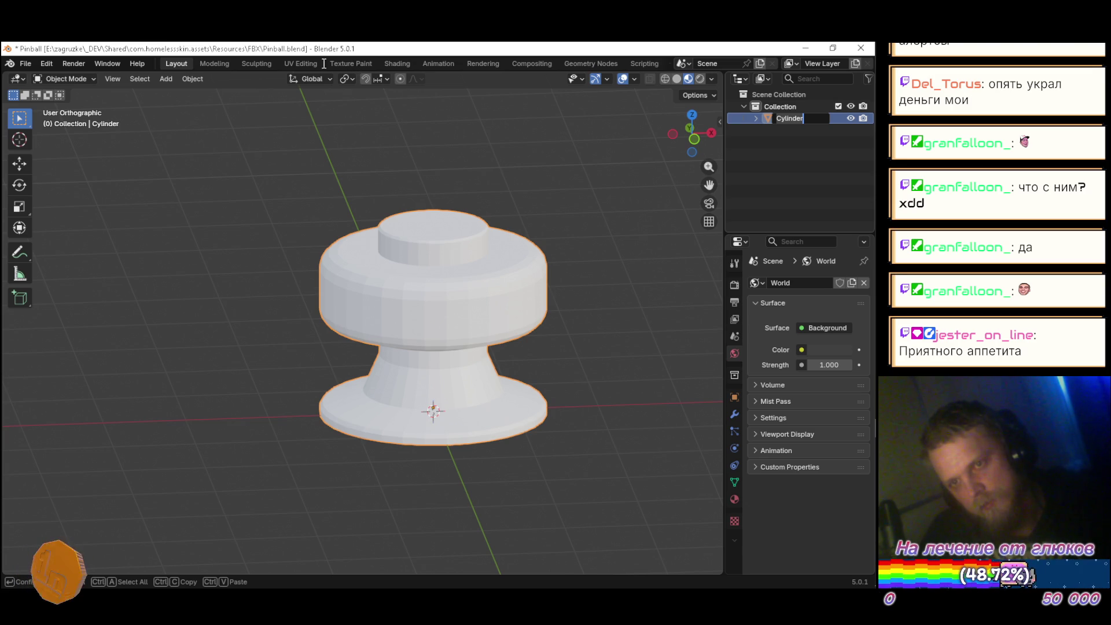
key(Return)
Step: In UV Editing, scale the large UV circle to about 0.8 and place it lower left
click(298, 61)
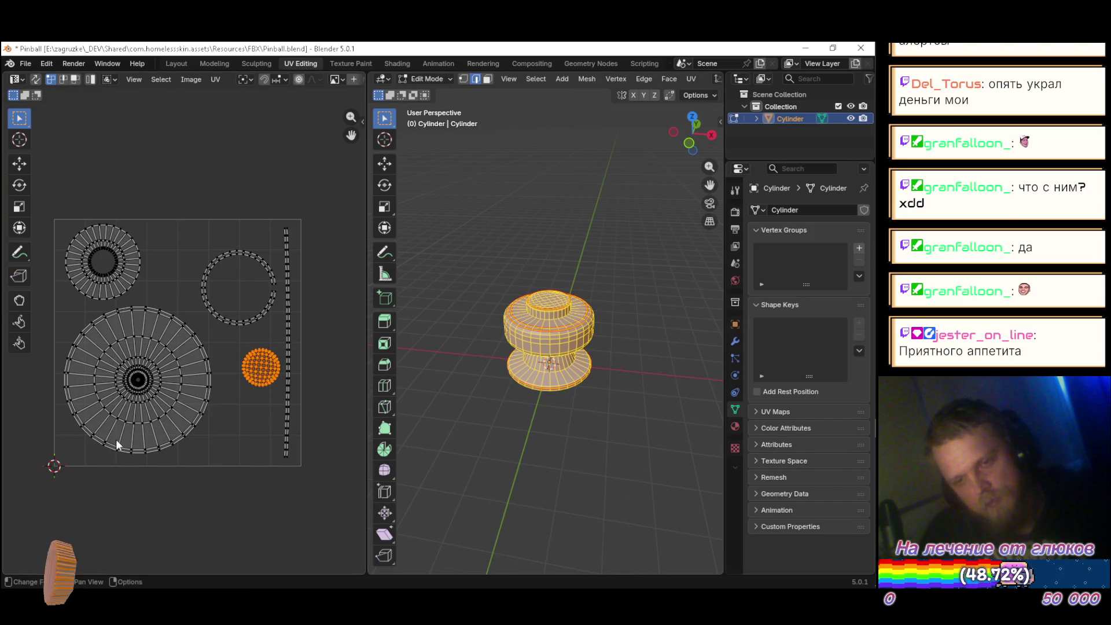
mouse_move(23, 507)
mouse_down()
mouse_move(203, 328)
mouse_move(195, 305)
mouse_move(213, 443)
mouse_up()
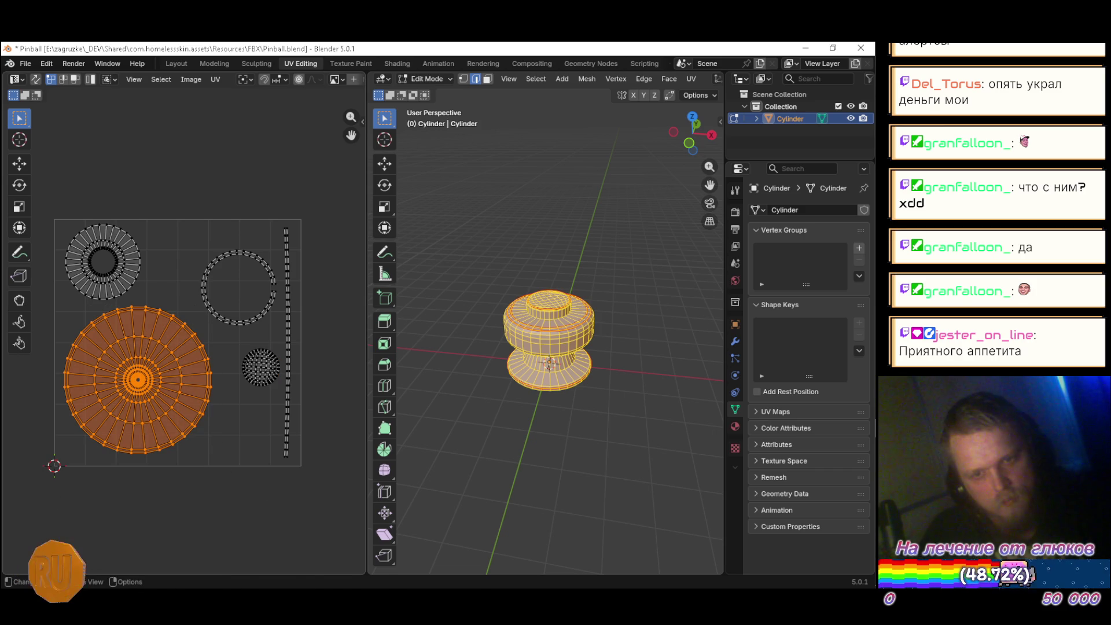
key(s)
click(210, 462)
key(g)
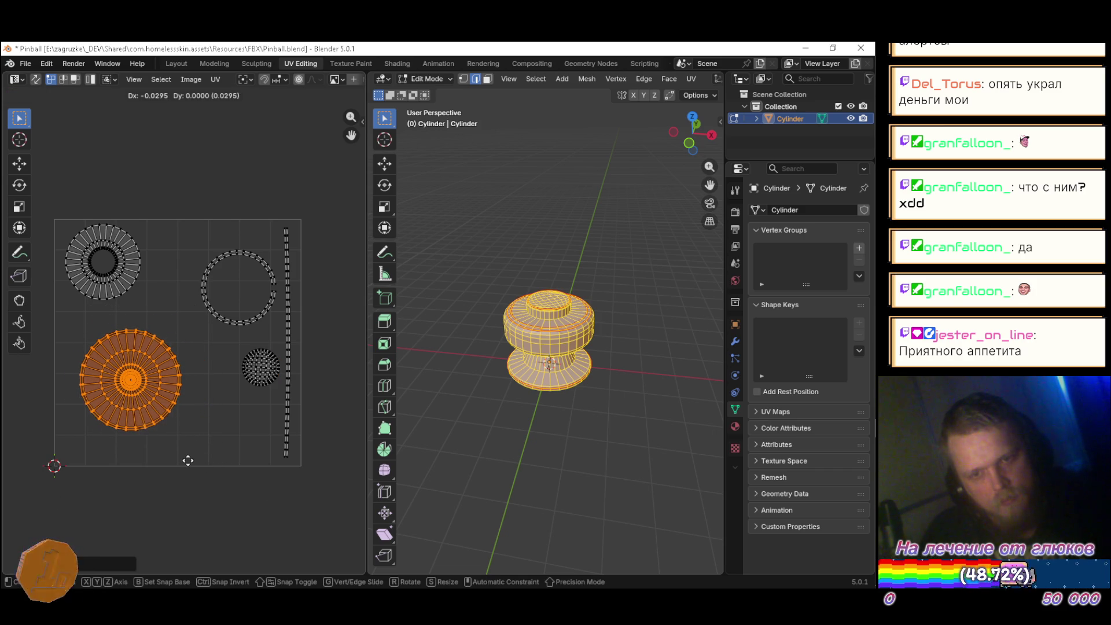
click(177, 482)
Step: Move the ring island to the top left and the sphere island down-left, then save Pinball.blend
drag(42, 196, 155, 326)
key(g)
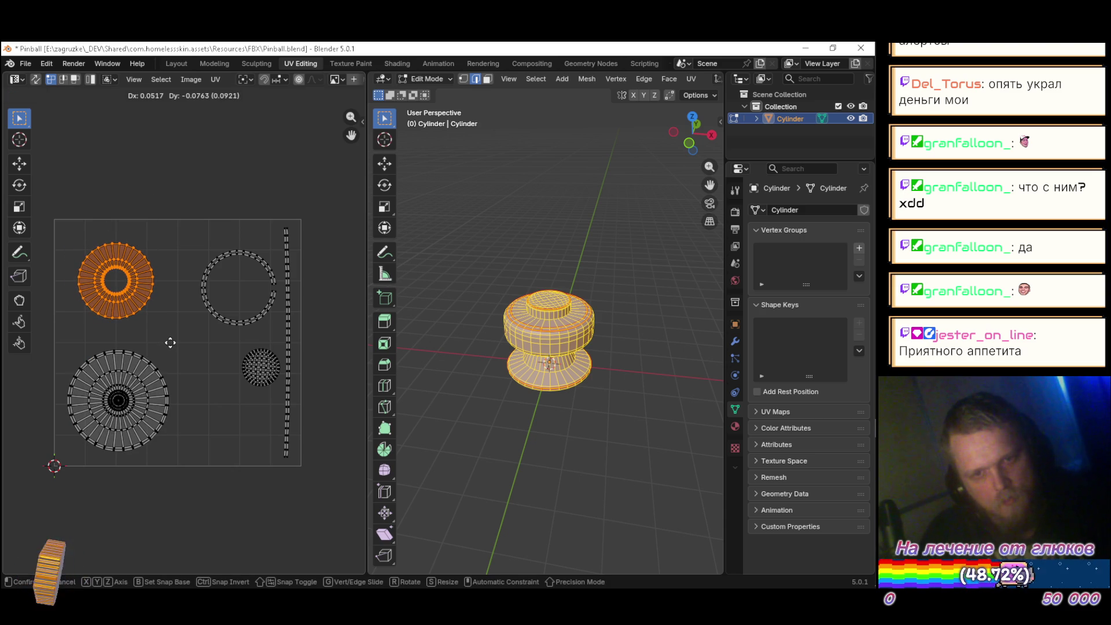
click(170, 343)
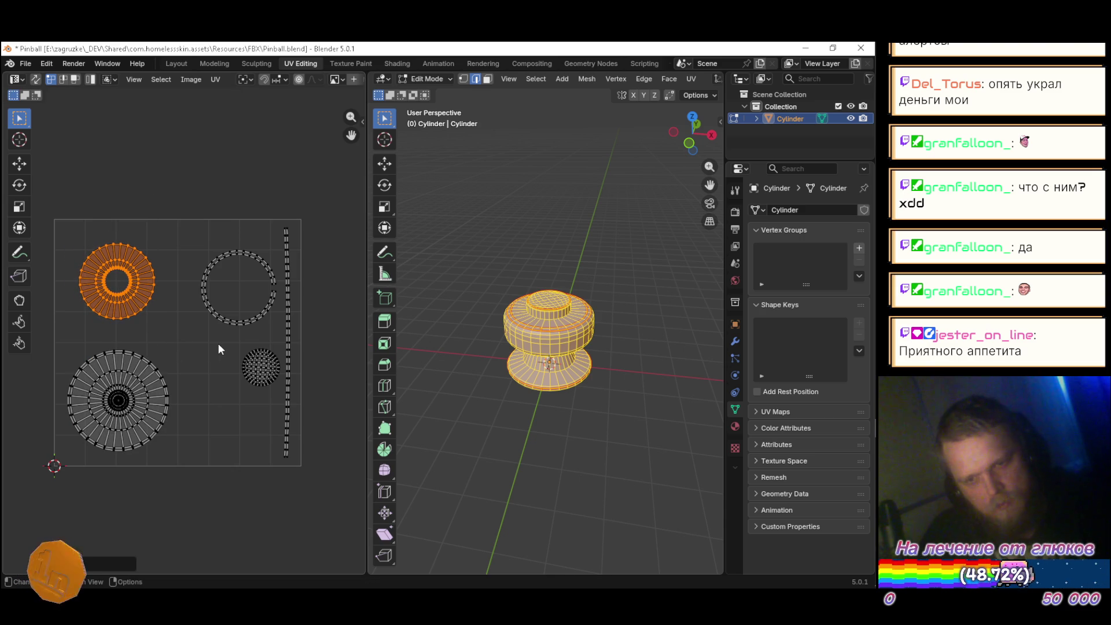
drag(228, 341, 279, 396)
key(g)
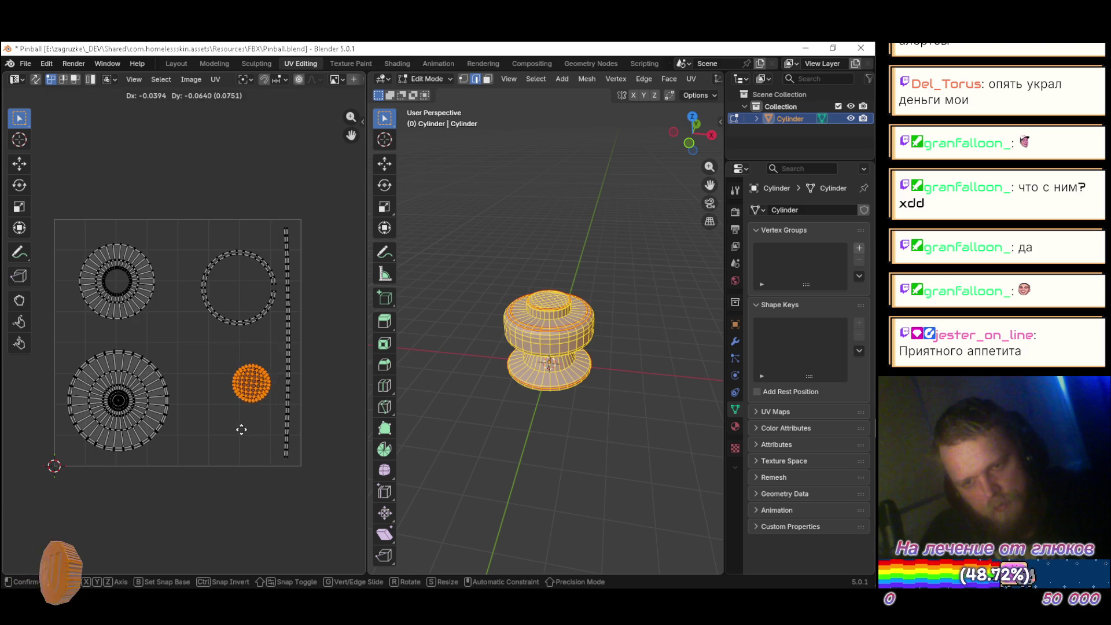
click(231, 451)
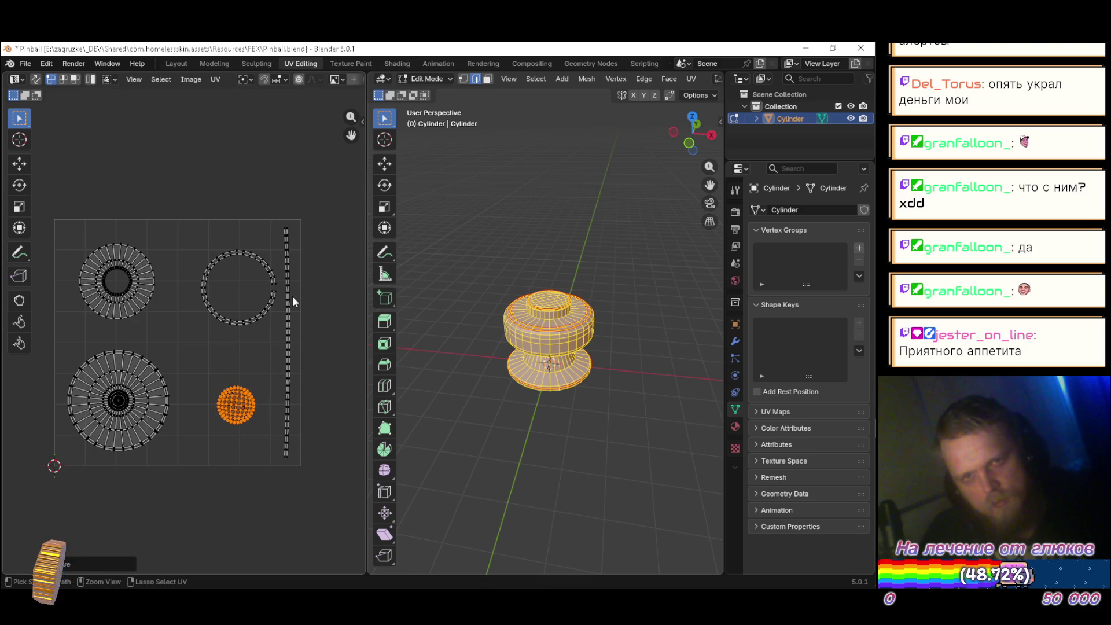
key(ctrl+s)
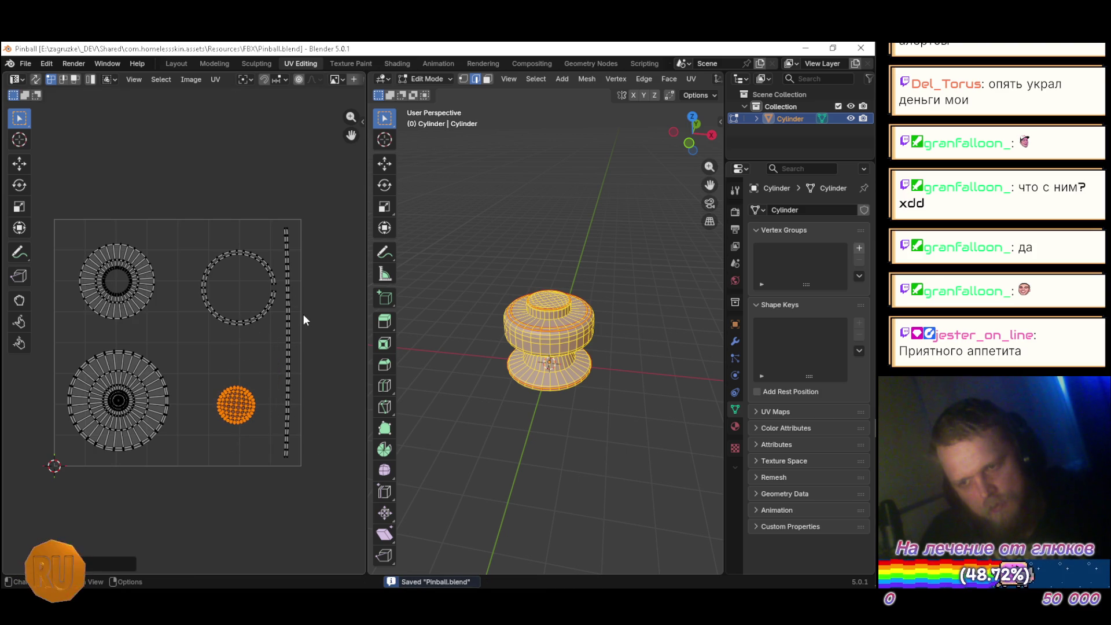
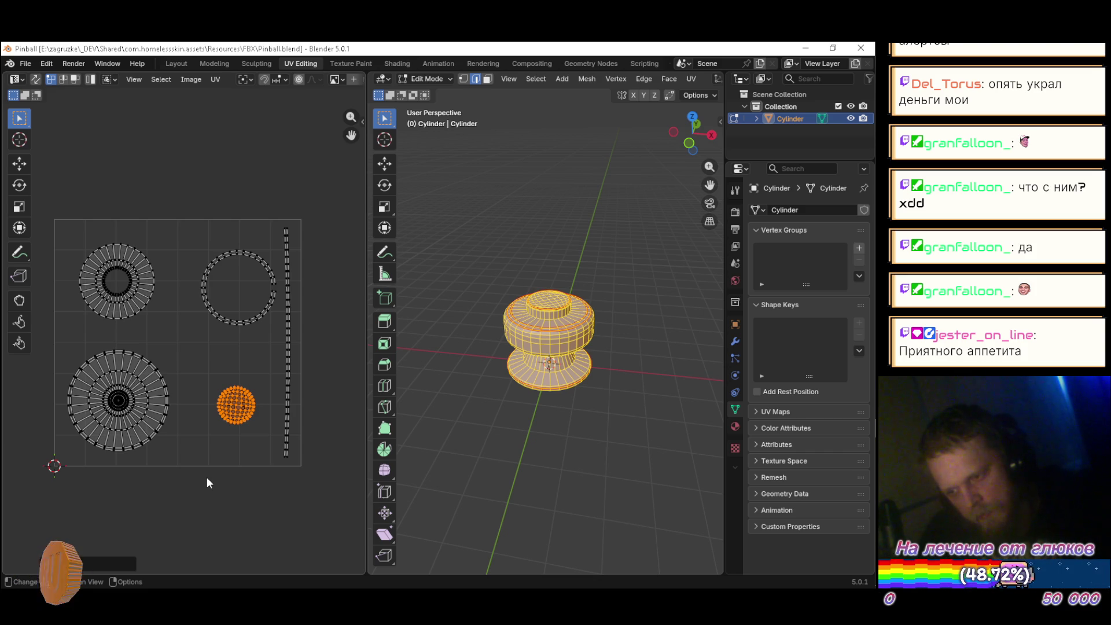
Step: Switch from Blender to the Unity editor
key(alt+Tab)
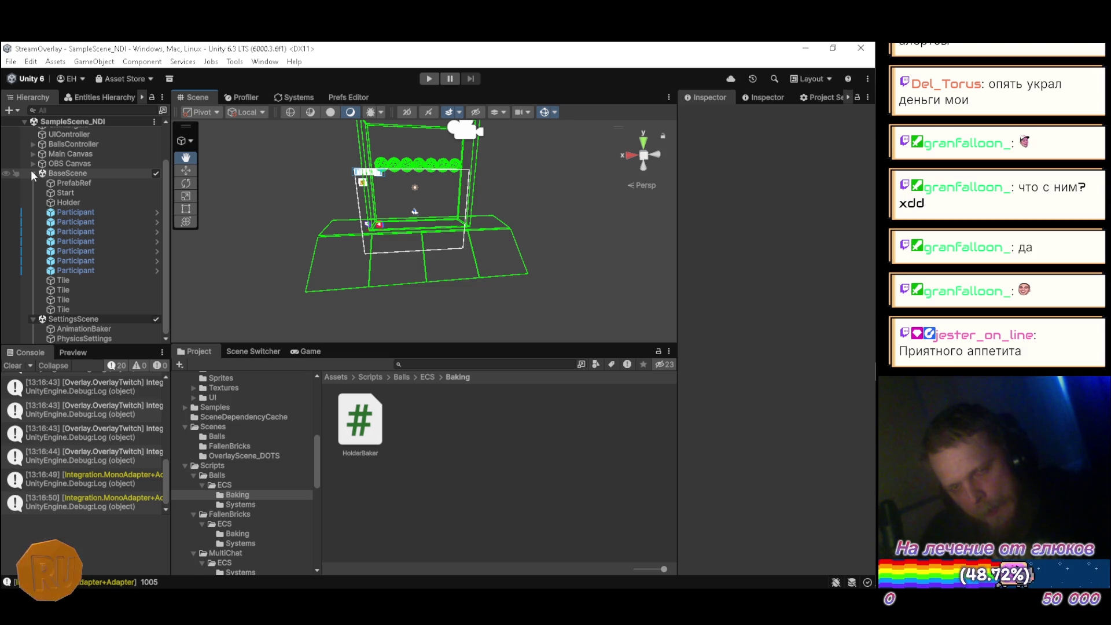
Step: Delete all seven Participant objects from BaseScene in the Hierarchy
click(61, 210)
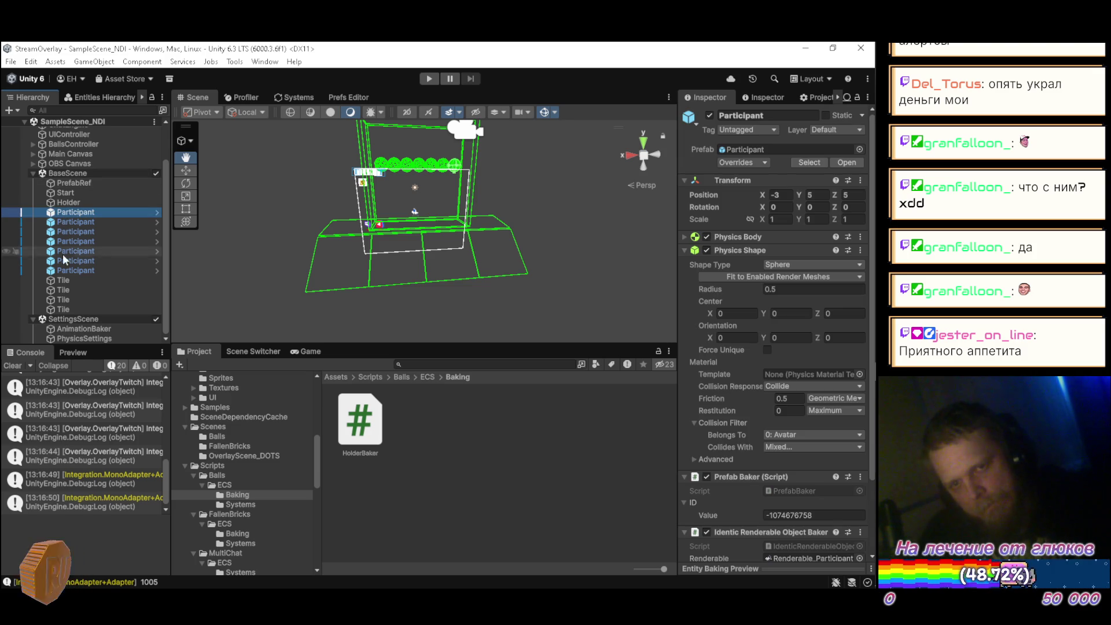
shift+click(68, 271)
key(Delete)
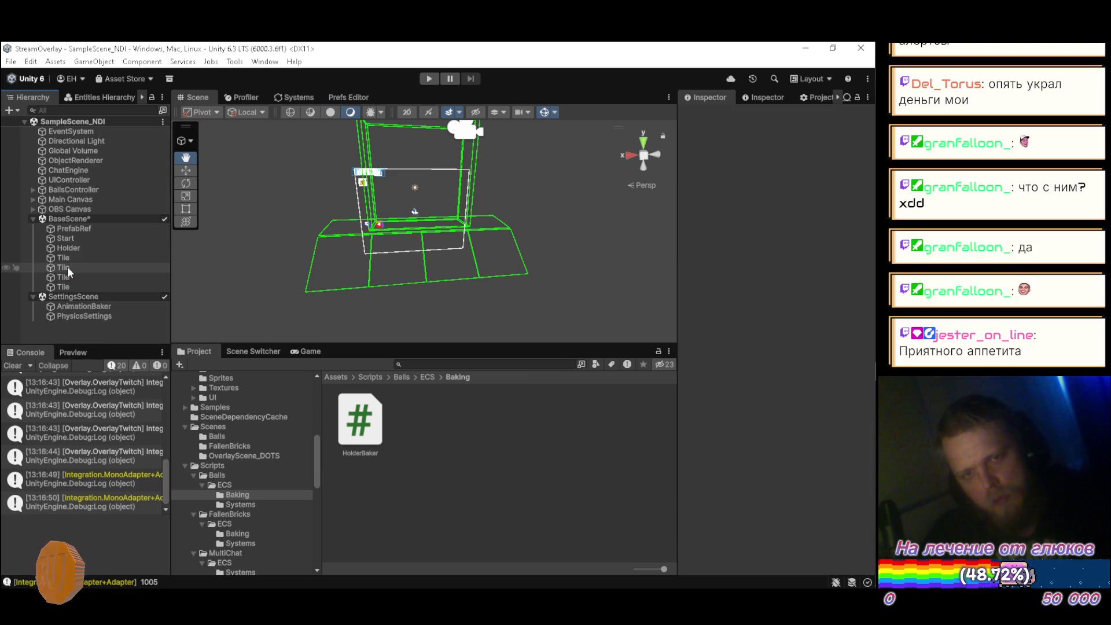
Step: Collapse SettingsScene and BaseScene in the Hierarchy and show the quick scene switcher
click(33, 297)
click(33, 218)
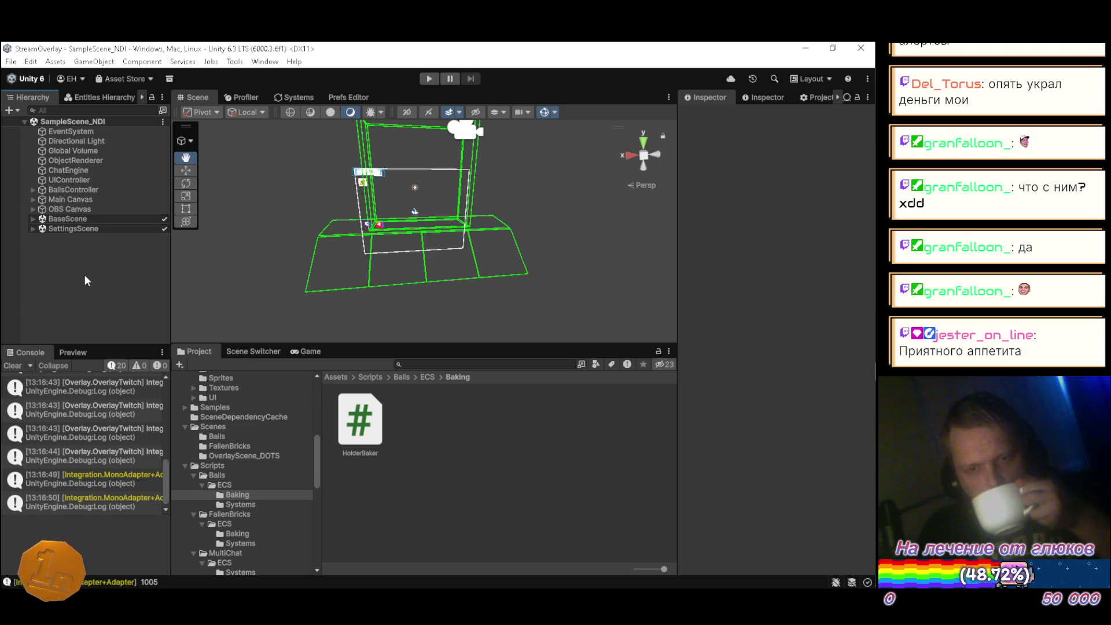
click(252, 352)
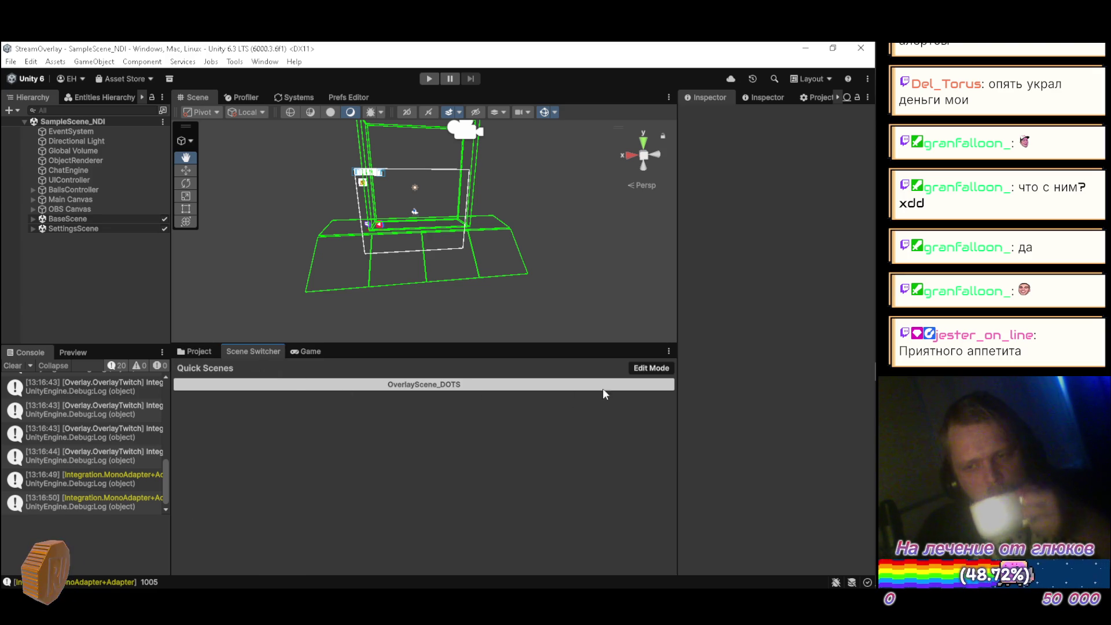
Step: Set the first quick scene entry to the Shader Editor scene
click(657, 369)
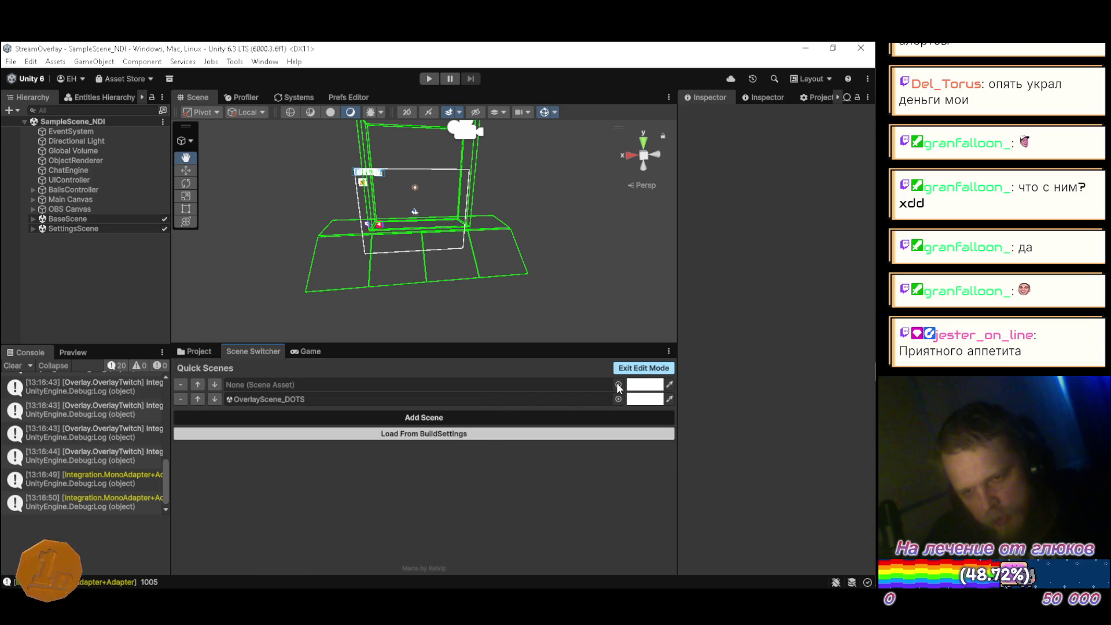
click(618, 385)
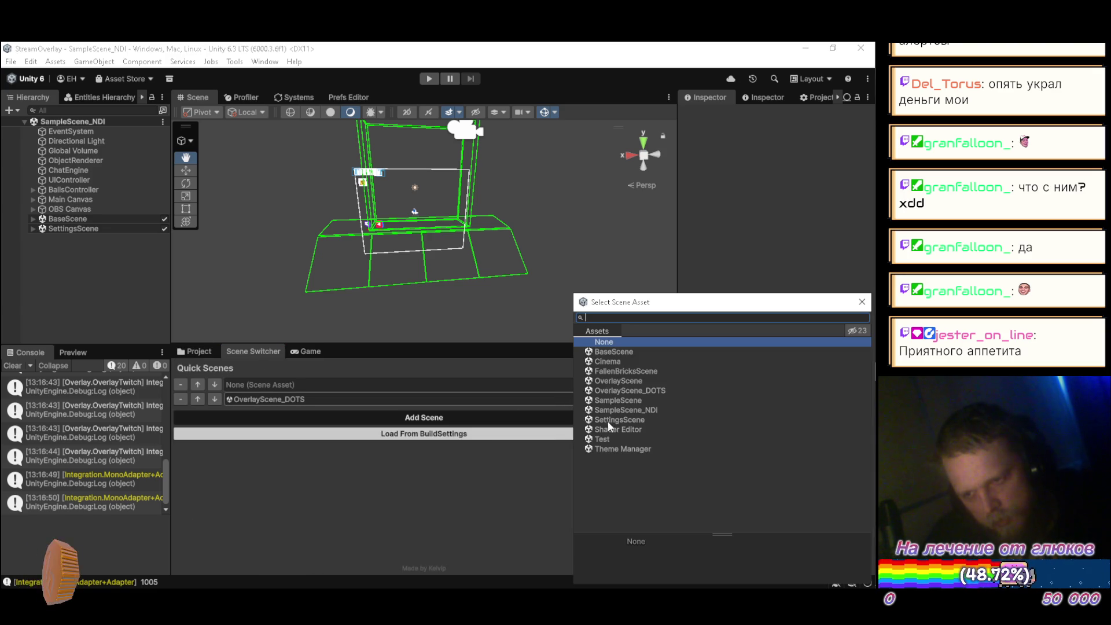
click(619, 429)
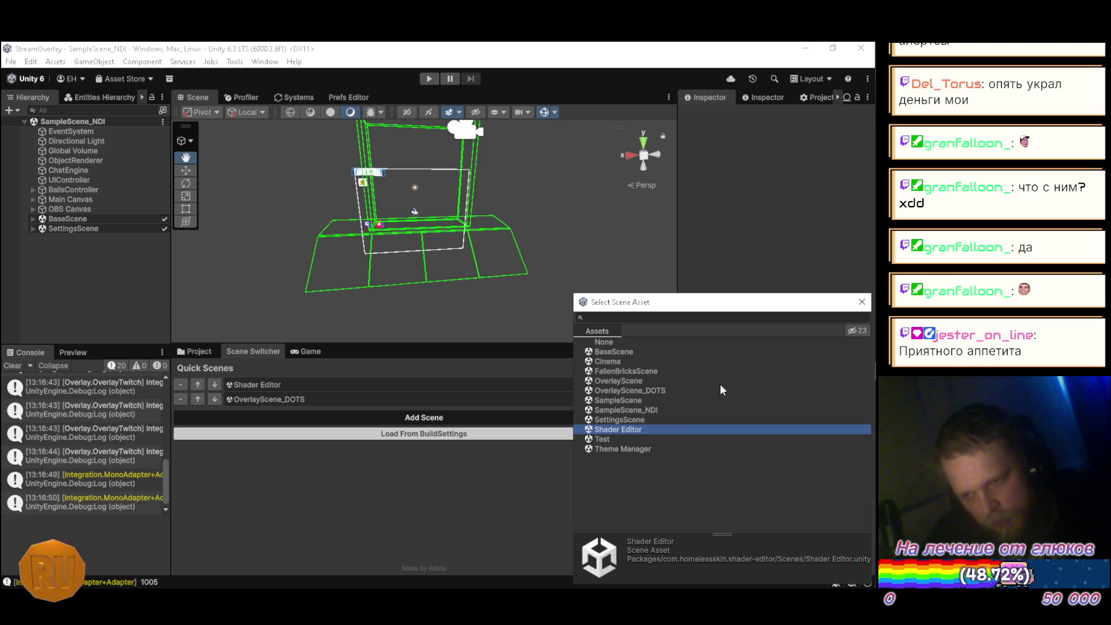
click(860, 306)
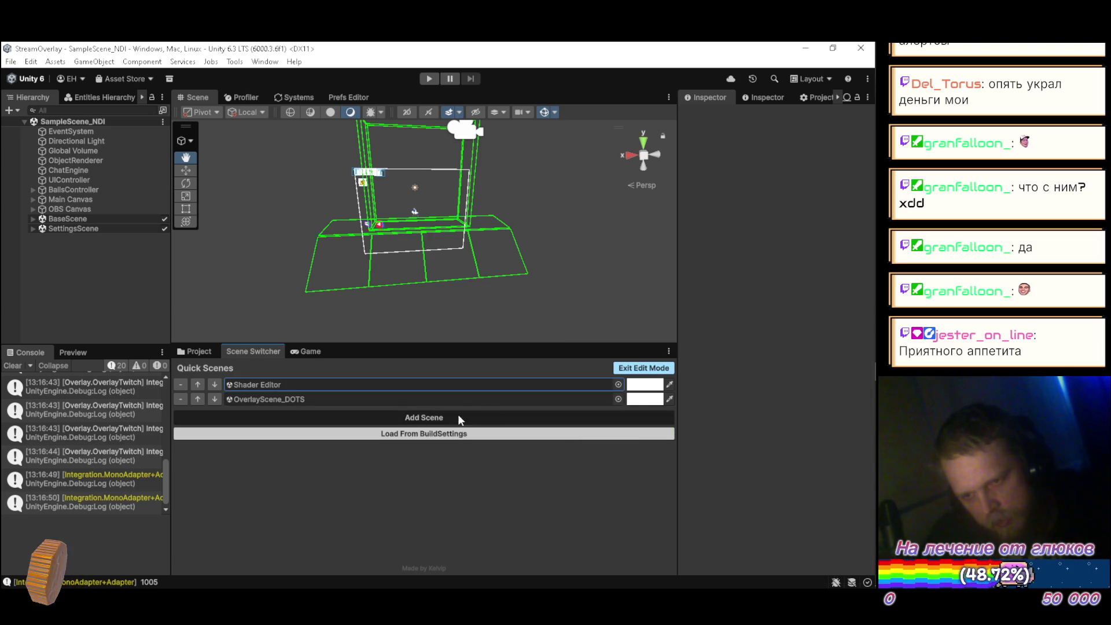
click(640, 368)
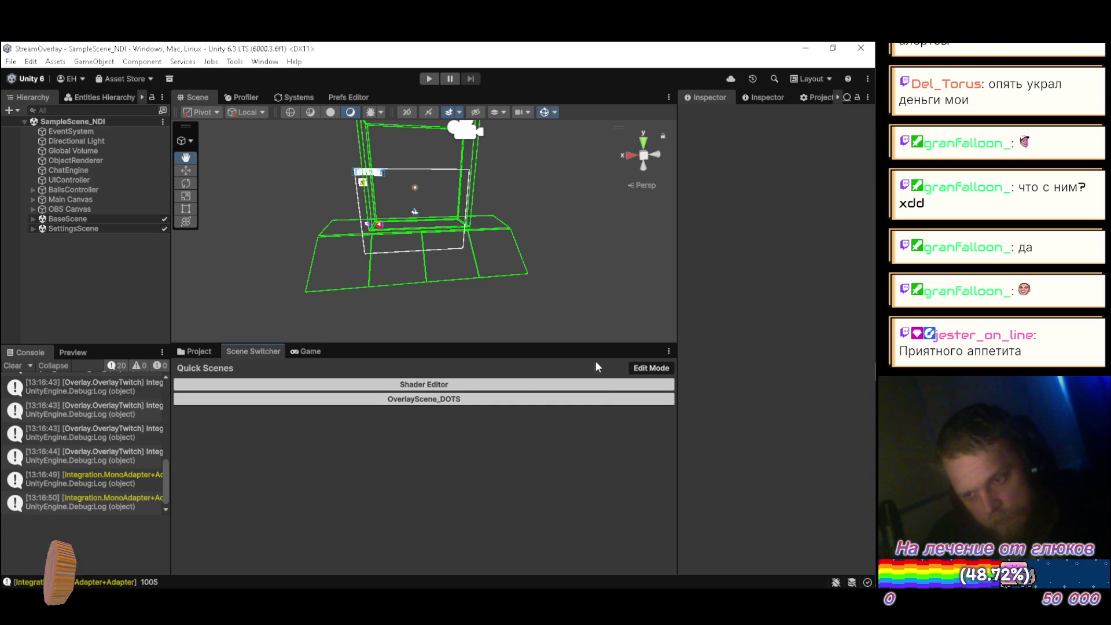
Step: Set the second quick scene entry to SampleScene_NDI, then open the Shader Editor scene
click(653, 368)
click(617, 398)
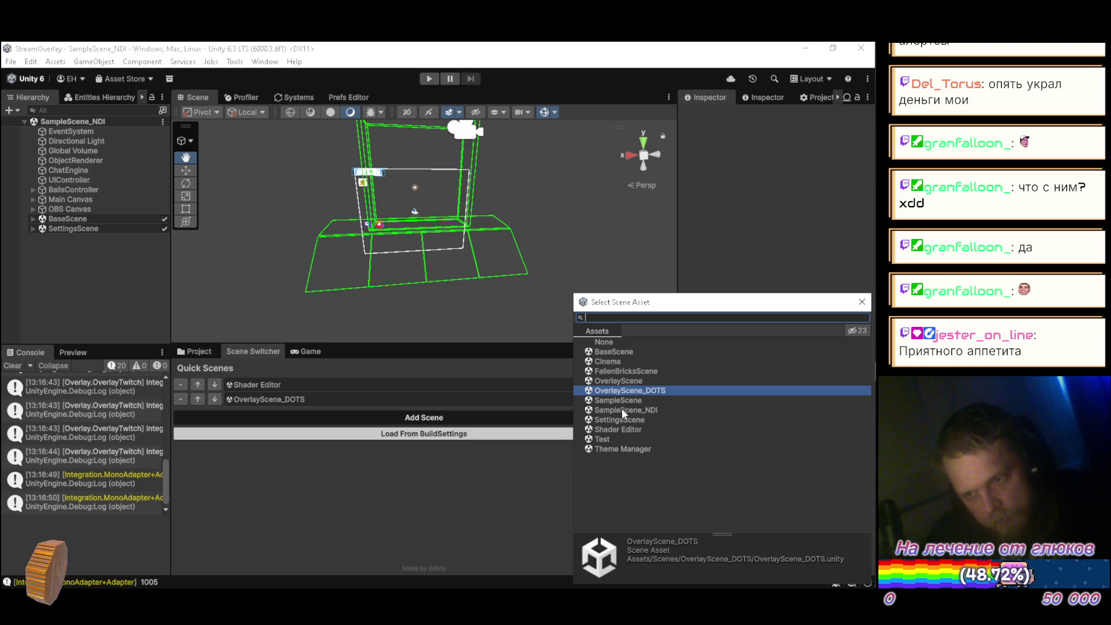
click(621, 409)
click(862, 301)
click(649, 367)
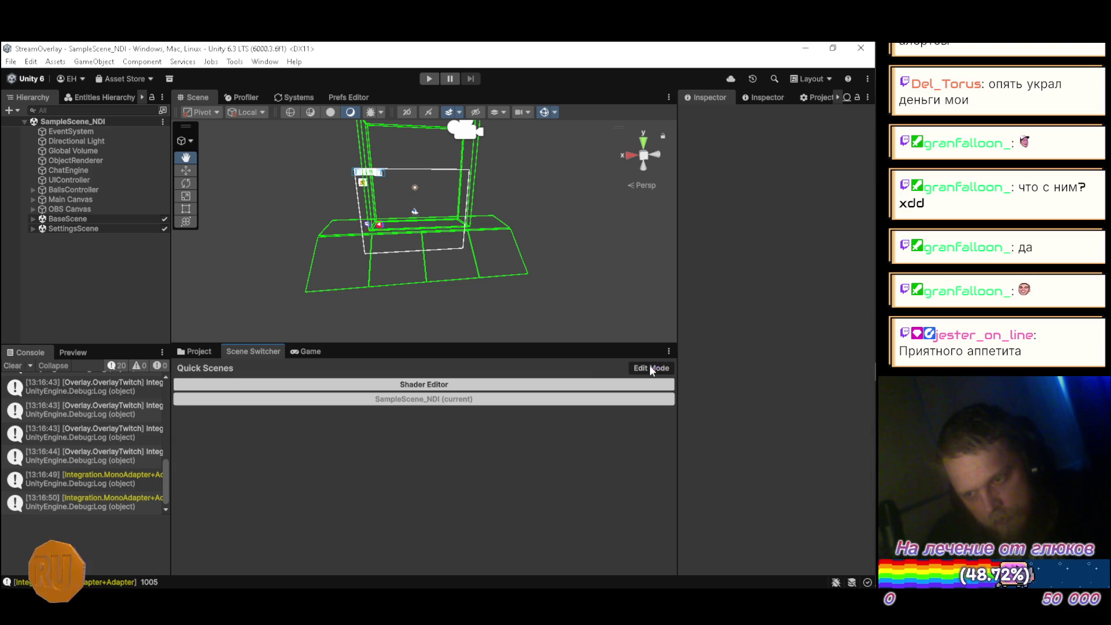
click(496, 383)
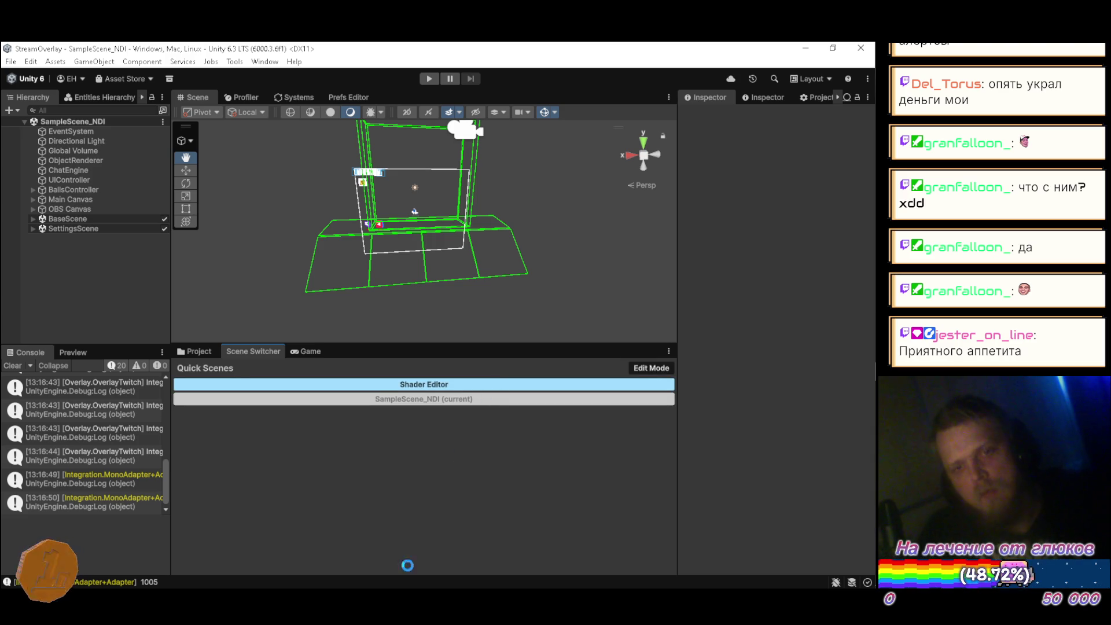
key(alt+Tab)
key(alt+Tab)
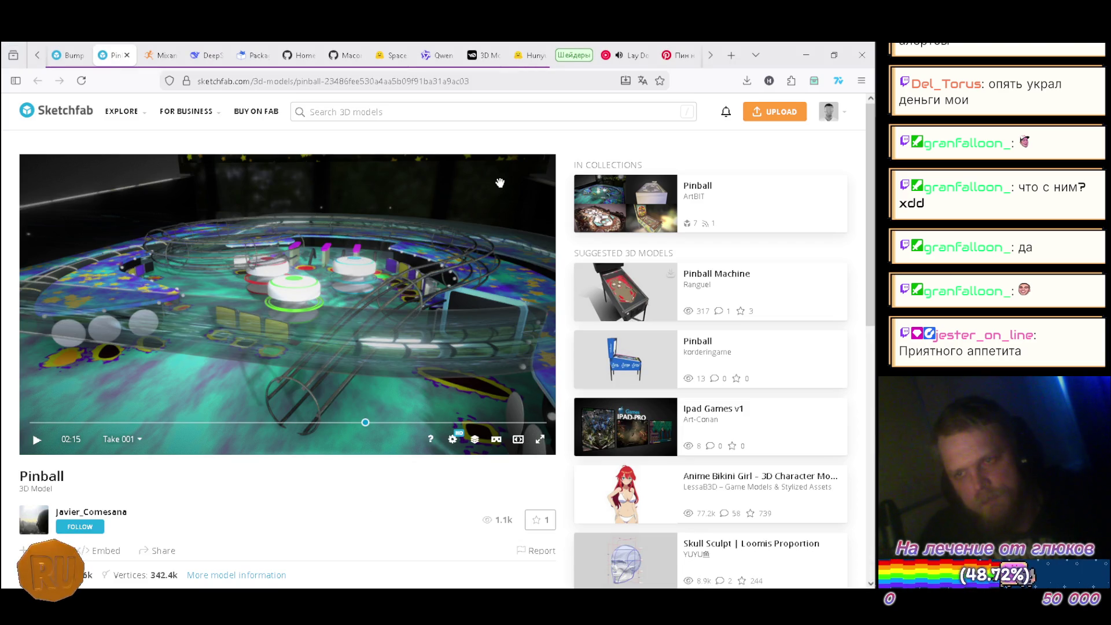
Step: In YouTube Music, switch playback from Lay Down to The Stage from the home recommendations
click(627, 56)
scroll(683, 264, down, 5)
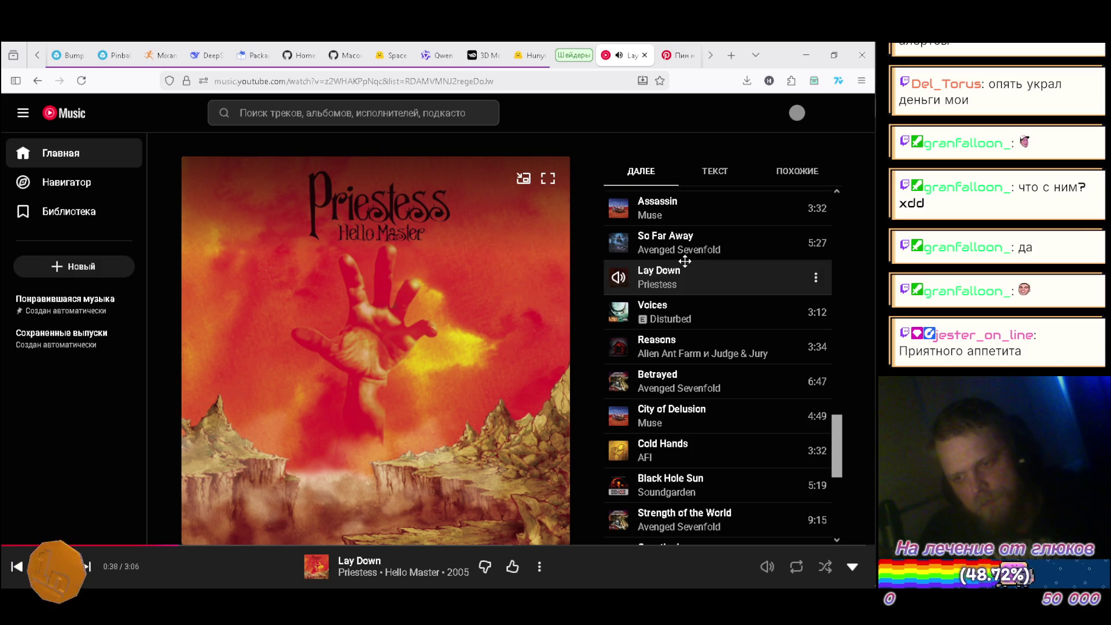
scroll(680, 257, down, 3)
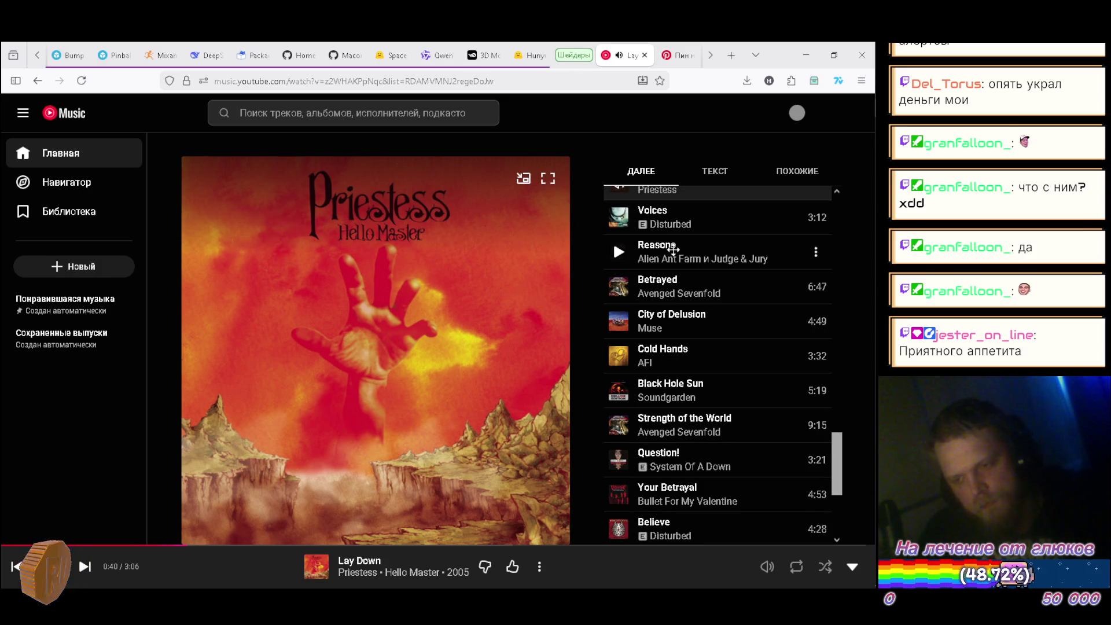
scroll(673, 249, down, 3)
scroll(673, 249, down, 1)
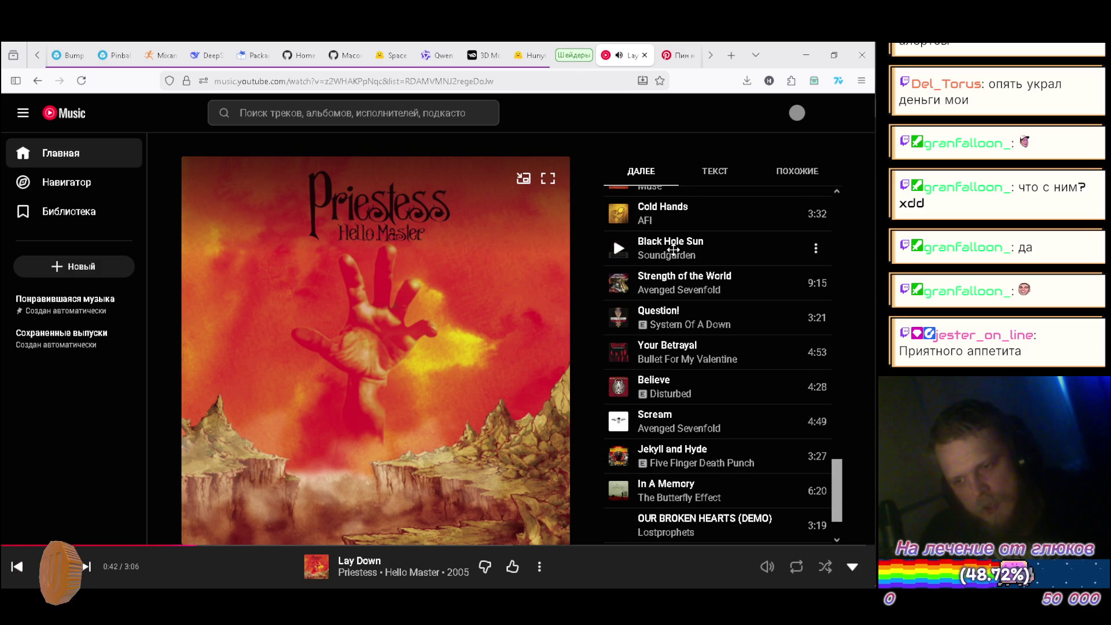
scroll(673, 249, down, 2)
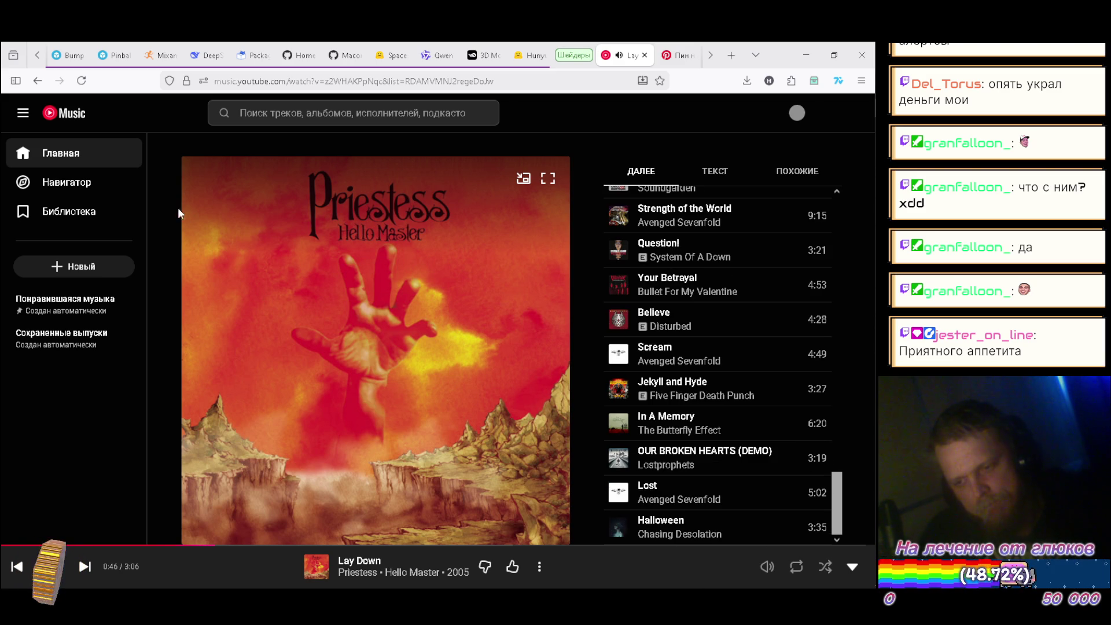
click(88, 154)
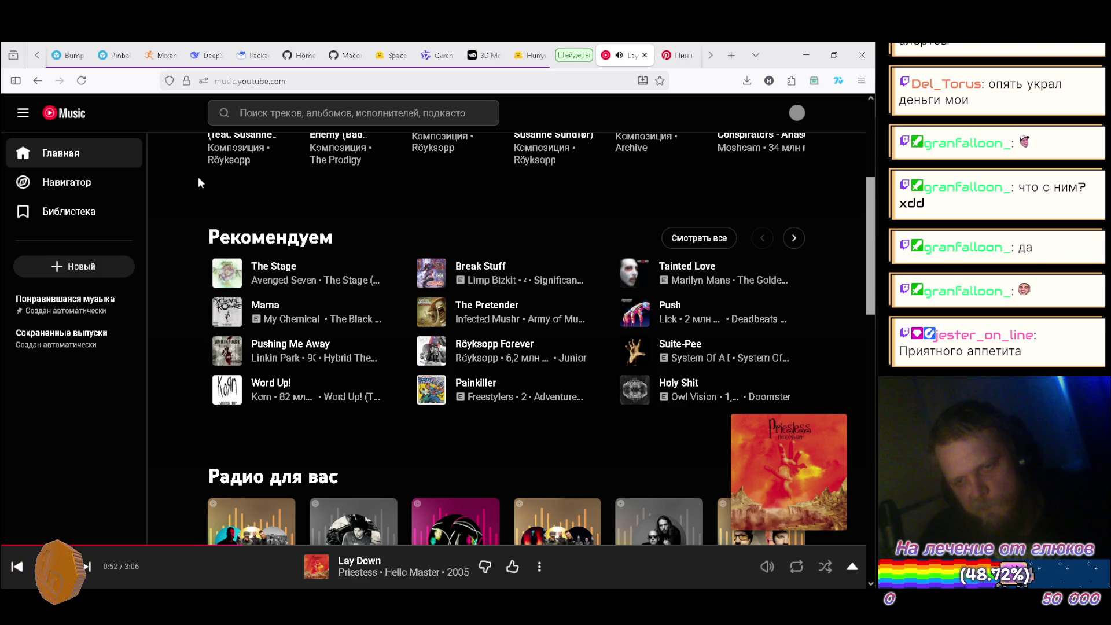
click(225, 272)
key(alt+Tab)
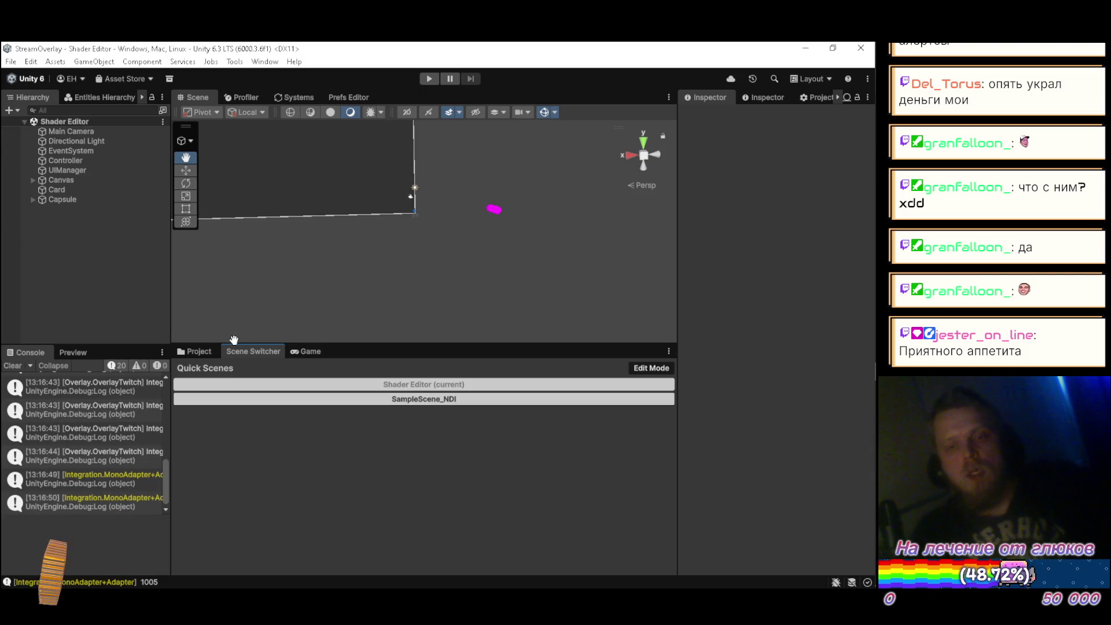
Step: Show the package's Packages > Assets > Resources > FBX folder in the Project panel
click(192, 351)
scroll(252, 453, down, 5)
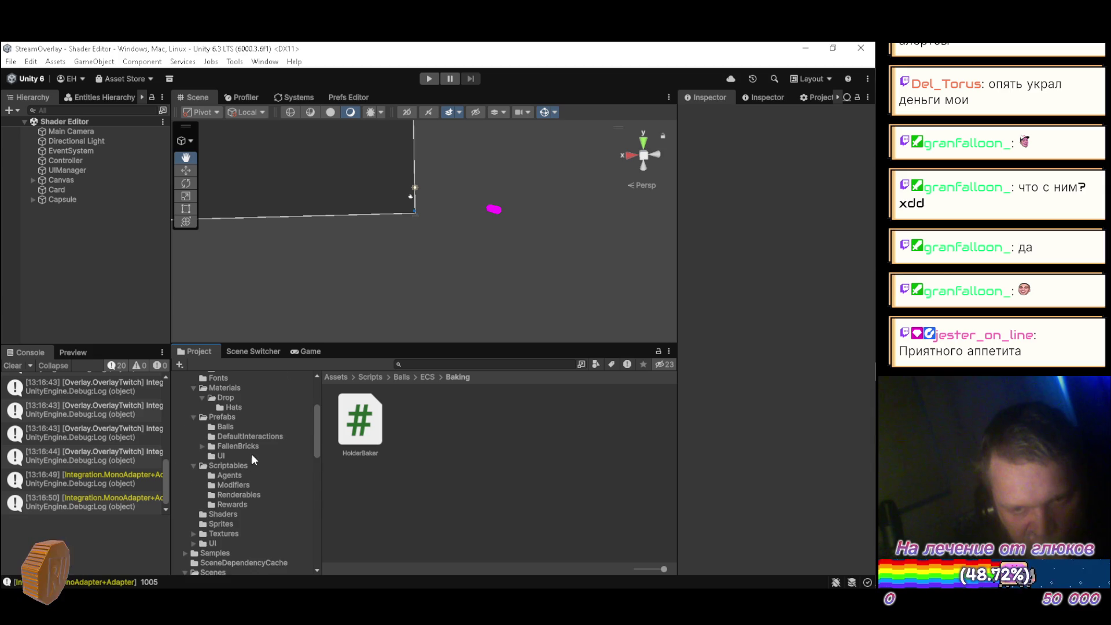
scroll(230, 491, down, 3)
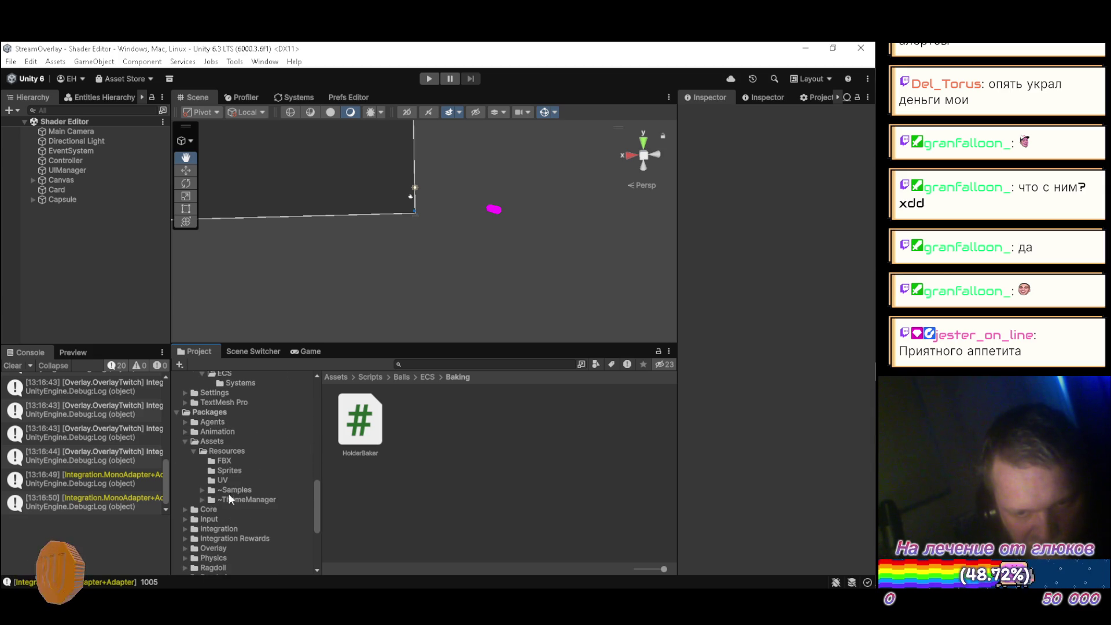
click(229, 461)
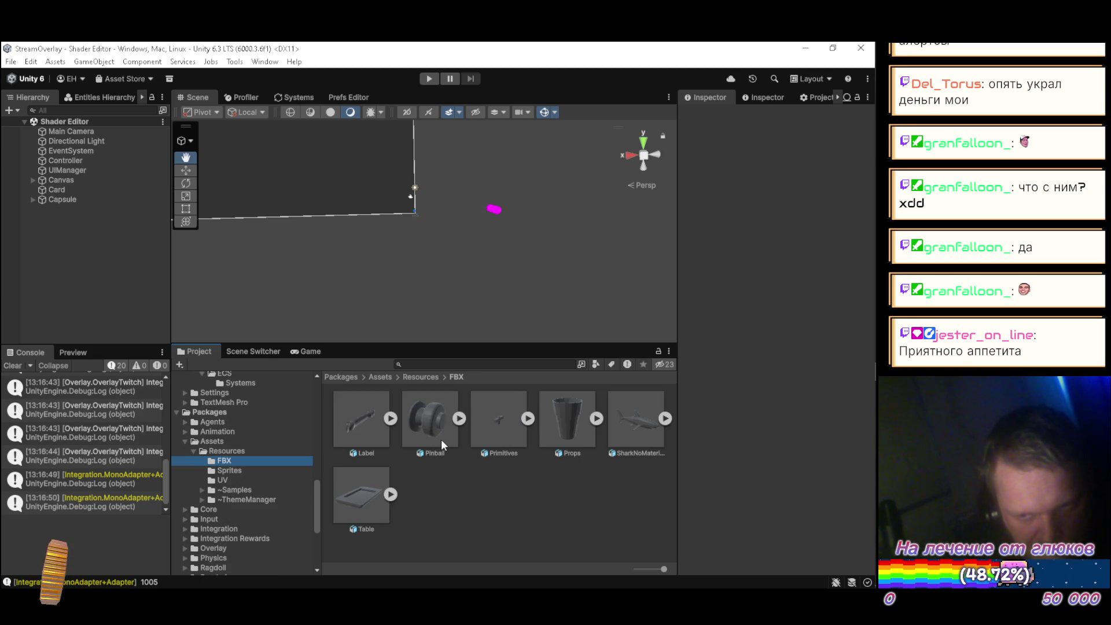
key(alt+Tab)
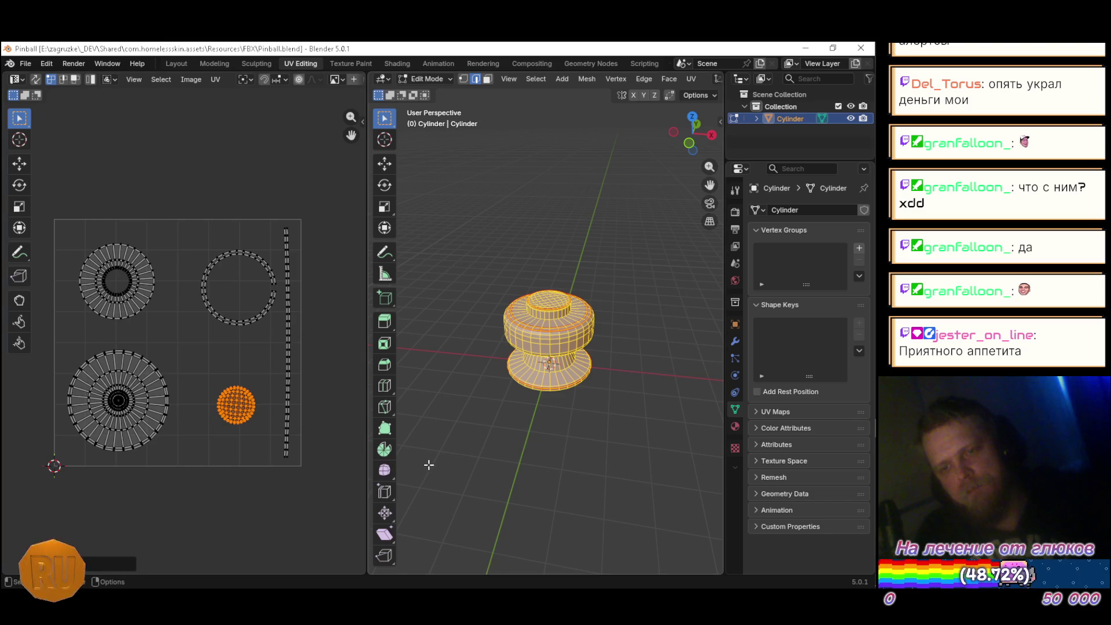
Step: In the Layout workspace, rotate the cylinder -90° on X and apply all transforms
click(176, 64)
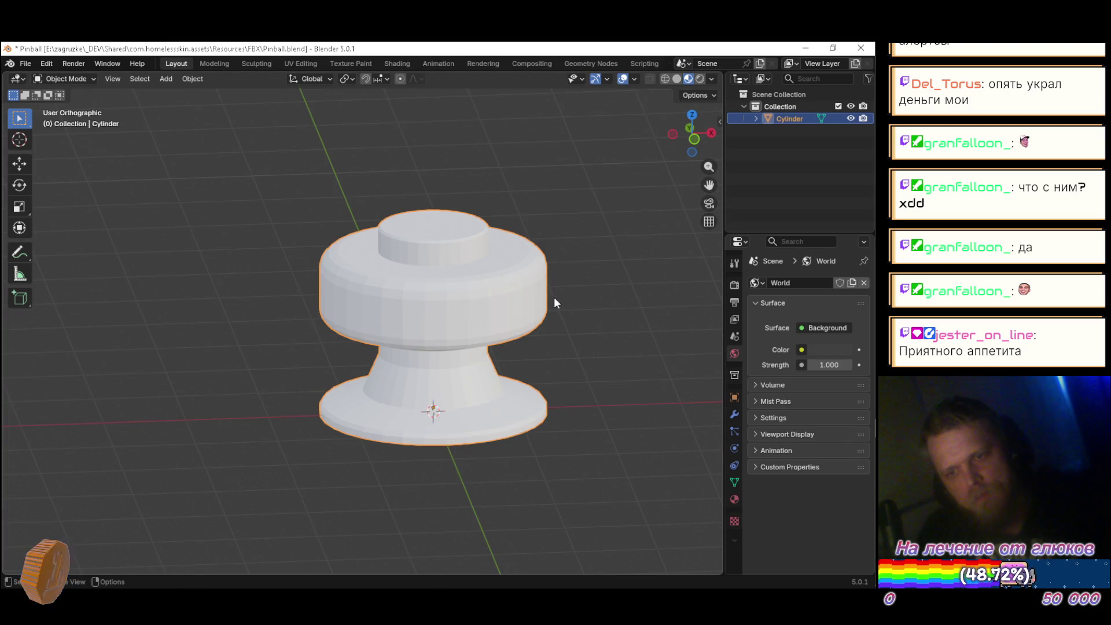
text(rx)
text(-90)
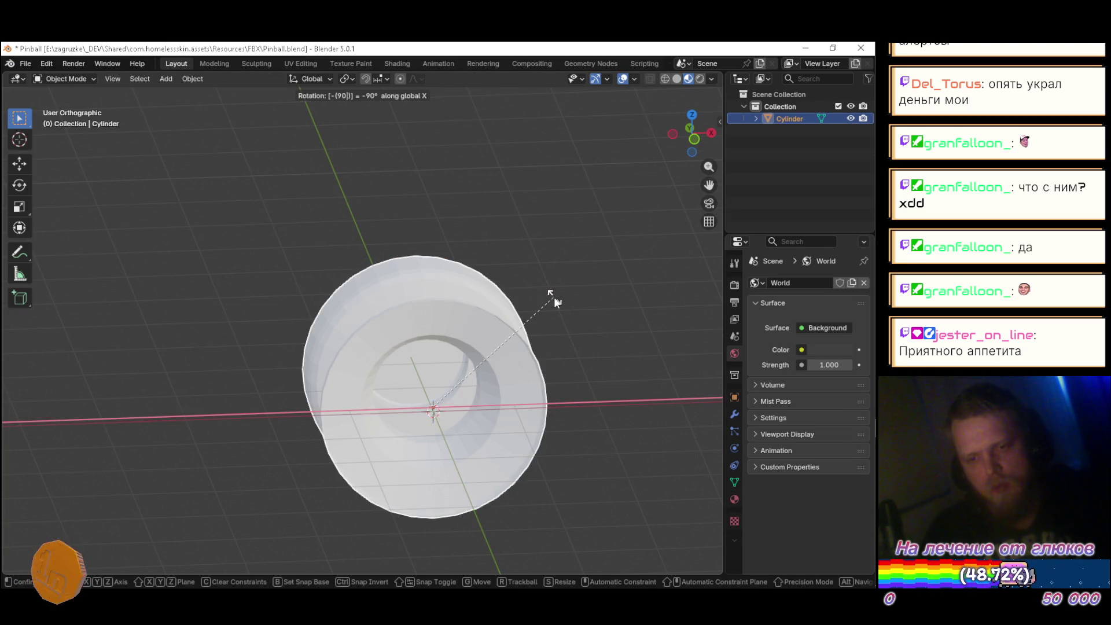
key(Return)
key(ctrl+a)
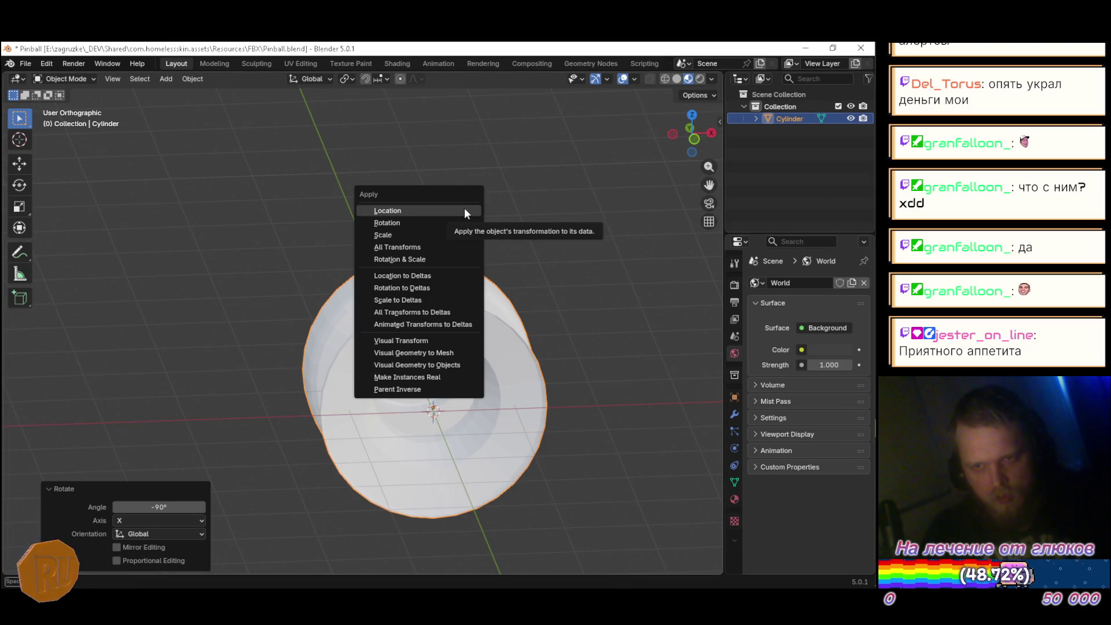
click(443, 242)
Step: Rotate the cylinder back 90° on X and save Pinball.blend
key(ctrl+s)
text(rx)
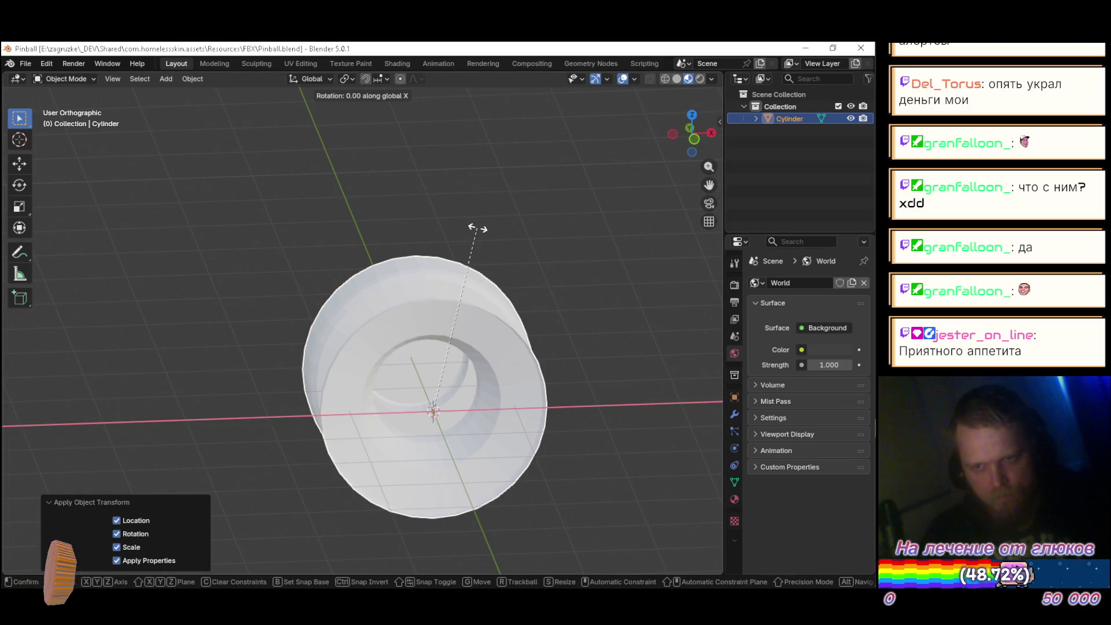
text(90)
key(Return)
key(ctrl+s)
key(alt+Tab)
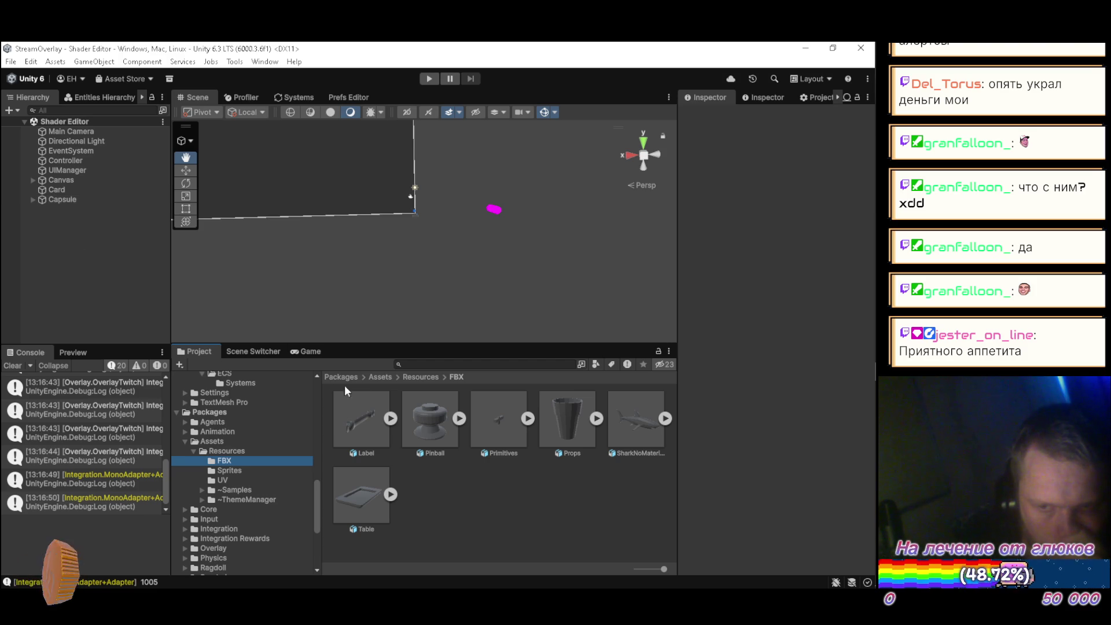
Step: Add a 3D Sphere to the scene and remove its Sphere Collider
right_click(88, 248)
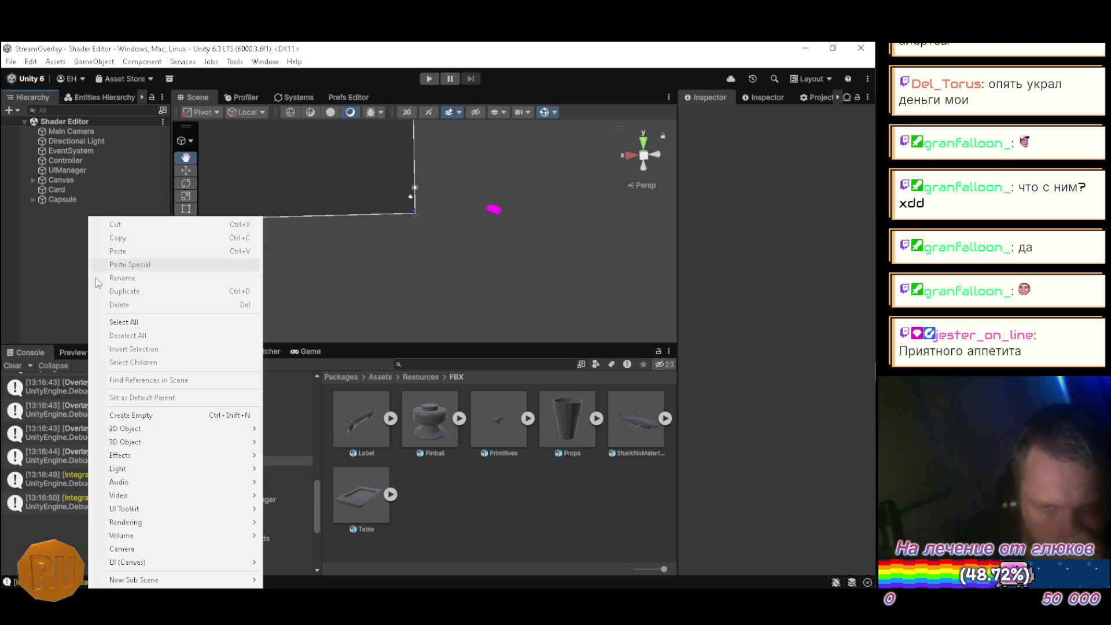
mouse_move(243, 442)
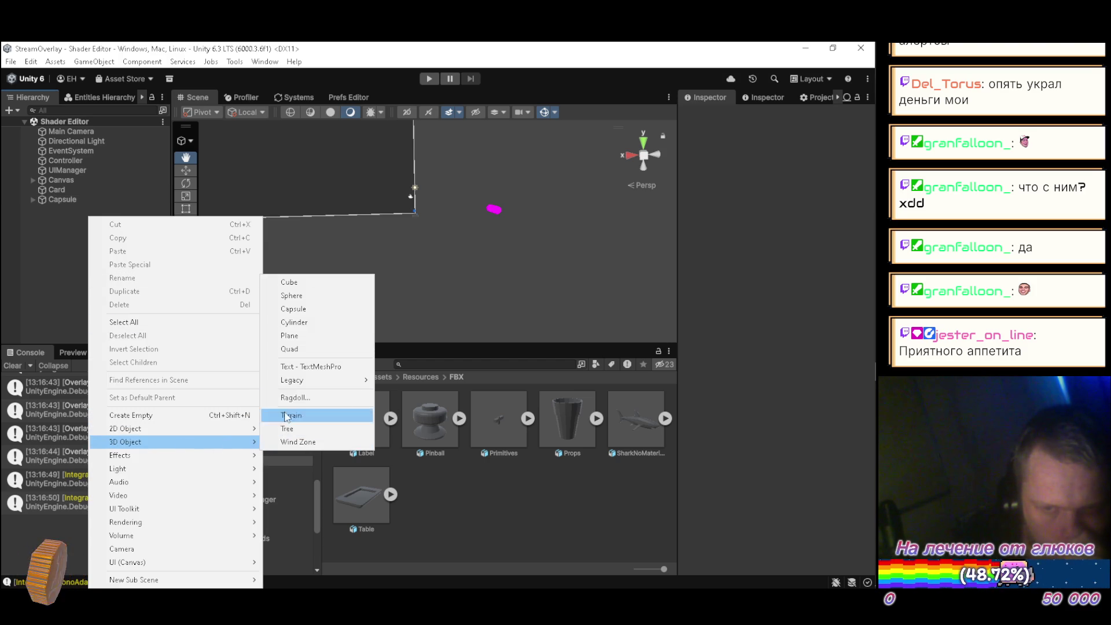
click(311, 296)
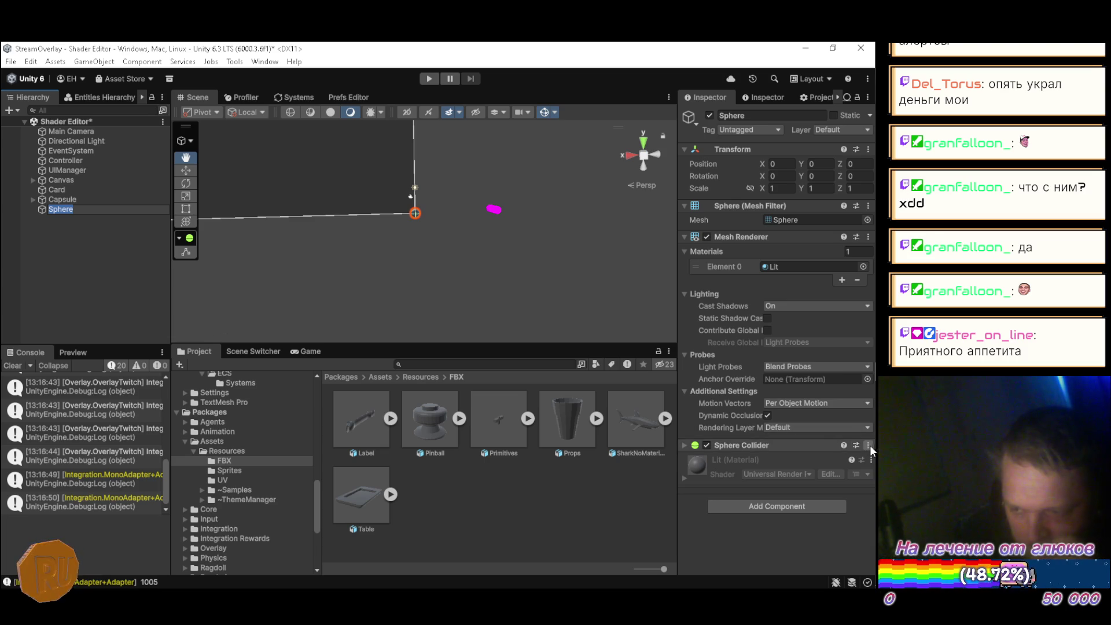
click(868, 445)
click(786, 475)
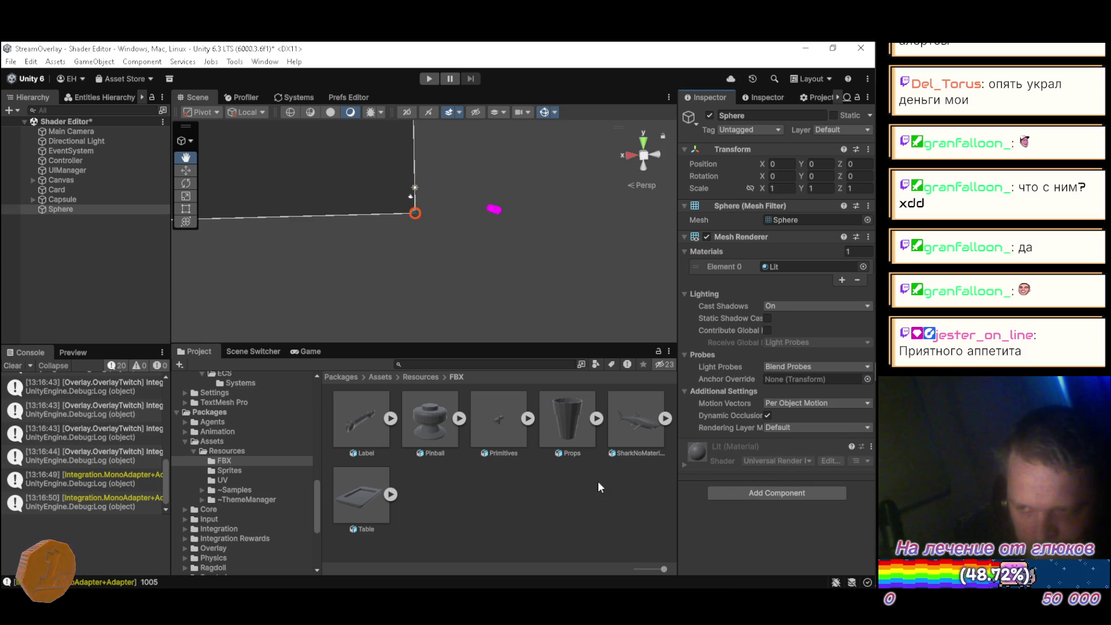
Step: Give the Sphere Pinball's Cylinder mesh, save the scene, and set Position X to -20
click(459, 418)
drag(547, 401, 779, 284)
drag(801, 224, 801, 222)
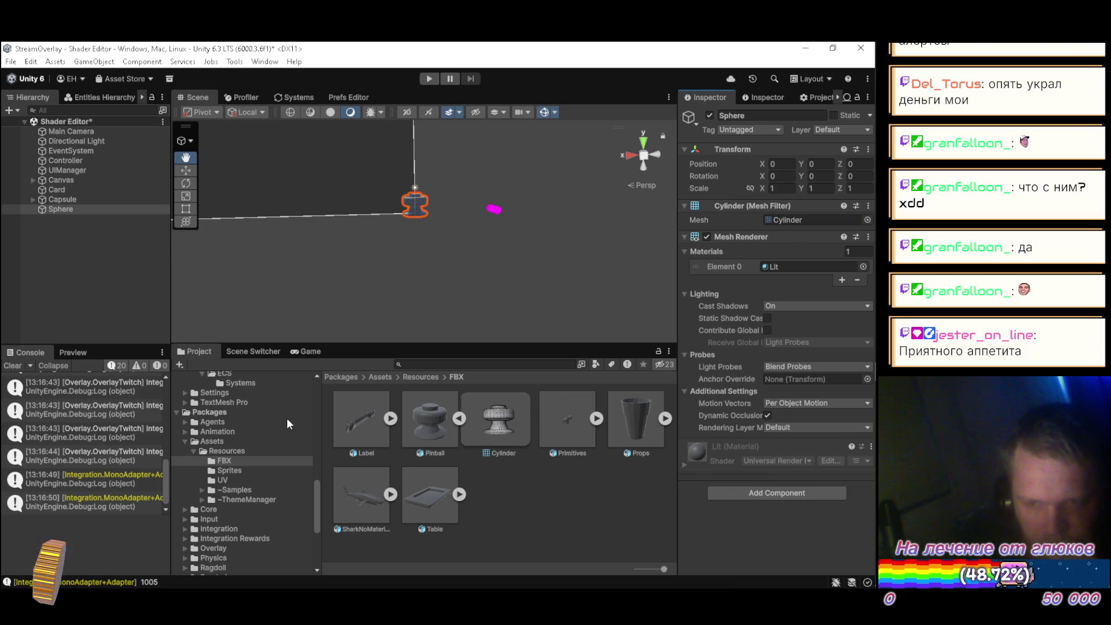
key(ctrl+s)
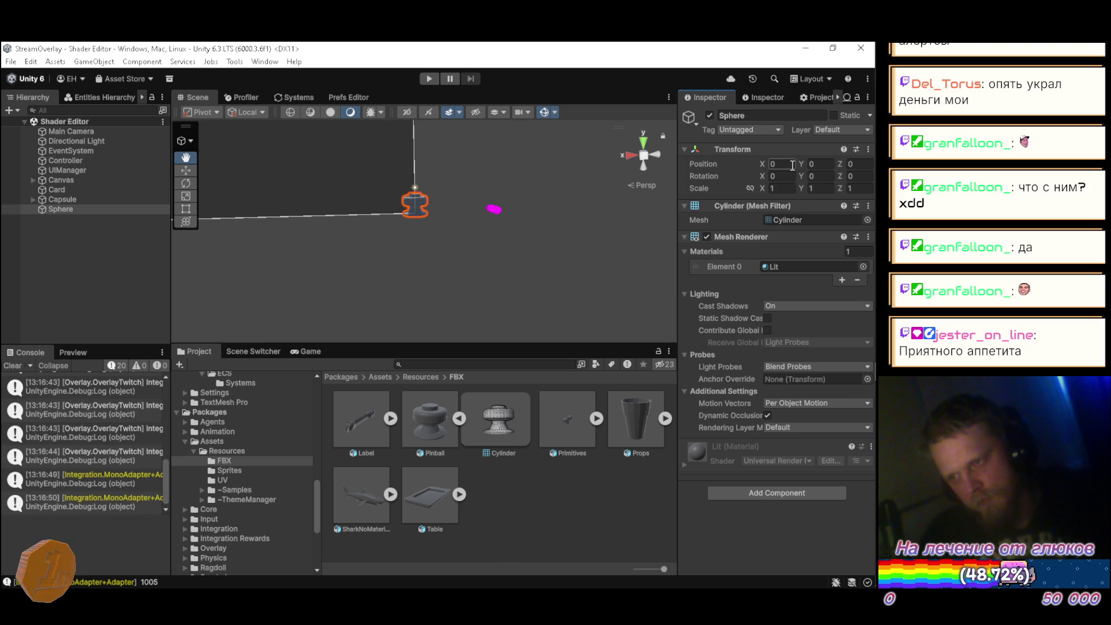
drag(762, 166, 315, 170)
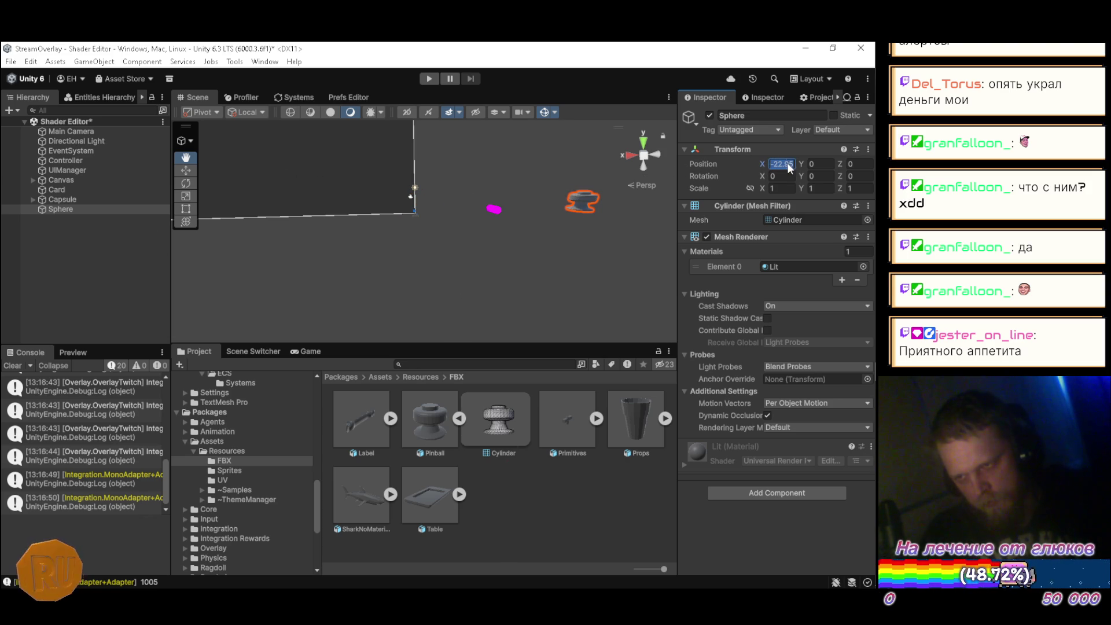
text(-20)
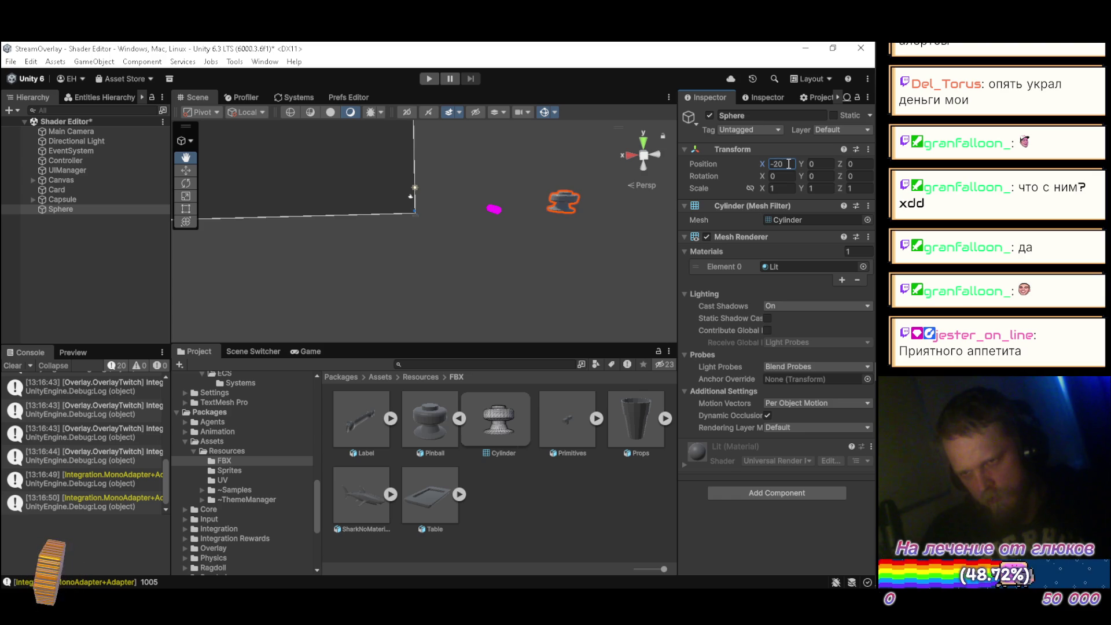
text(f)
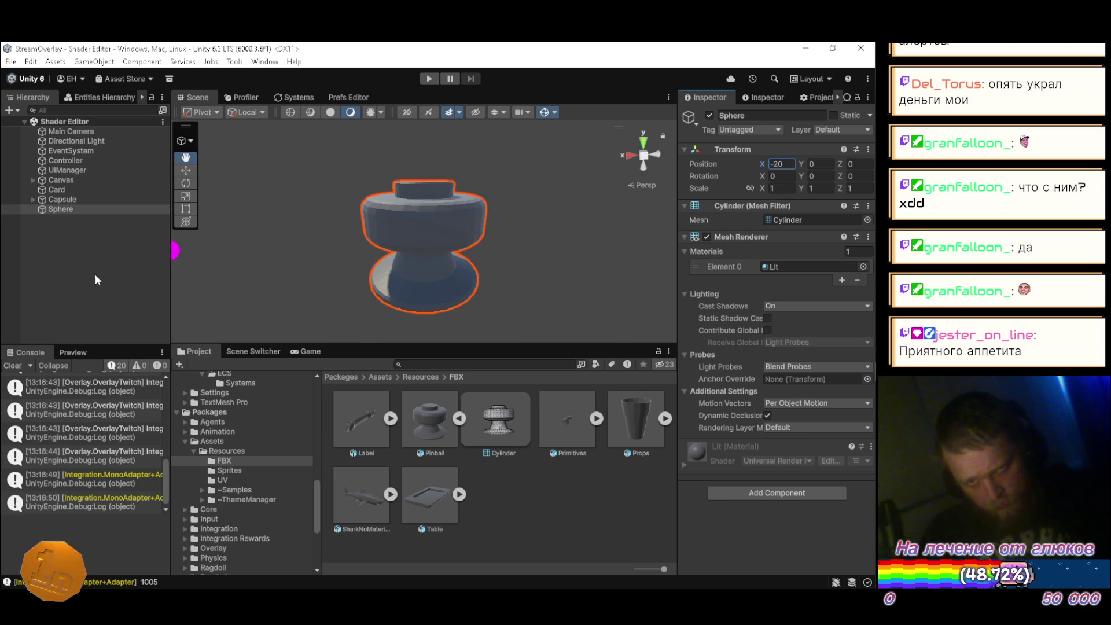
Step: Deselect the cylinder, collapse Pinball's sub-assets, and switch the bottom panel to the Game view
click(92, 276)
mouse_move(417, 276)
mouse_down()
mouse_move(280, 265)
mouse_move(403, 263)
mouse_move(373, 268)
mouse_move(387, 282)
mouse_up()
scroll(374, 269, down, 3)
click(459, 417)
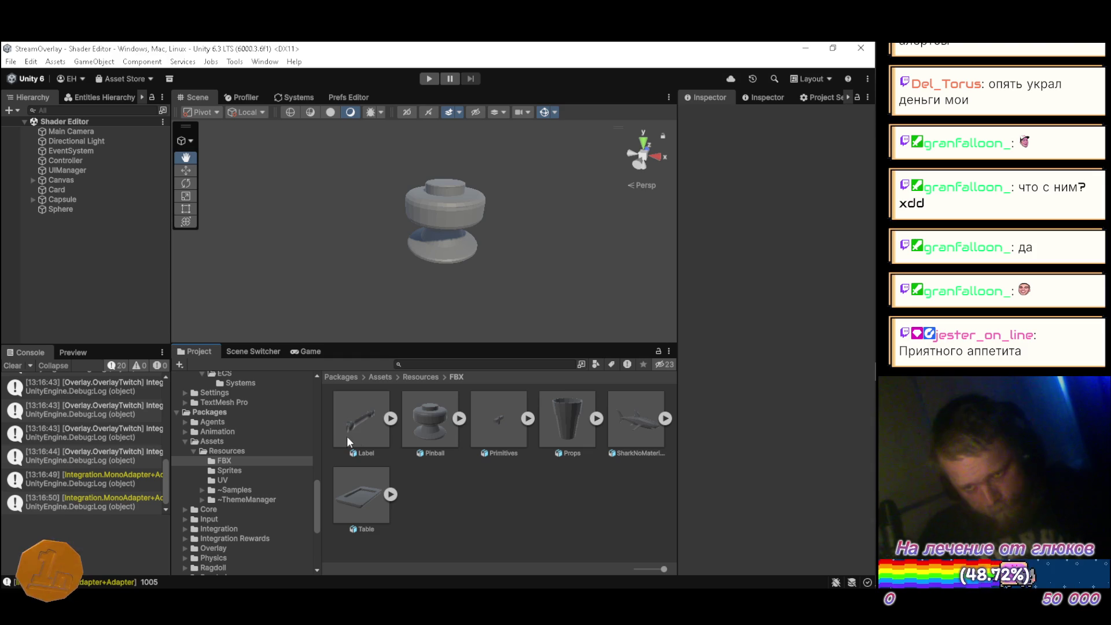
click(262, 351)
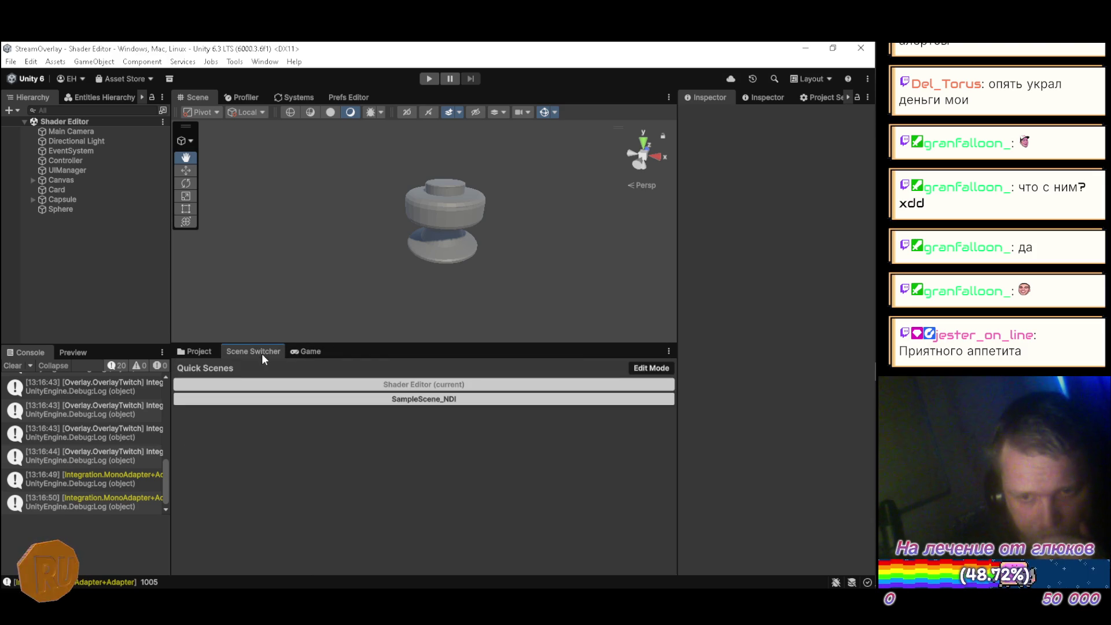
click(204, 351)
click(307, 351)
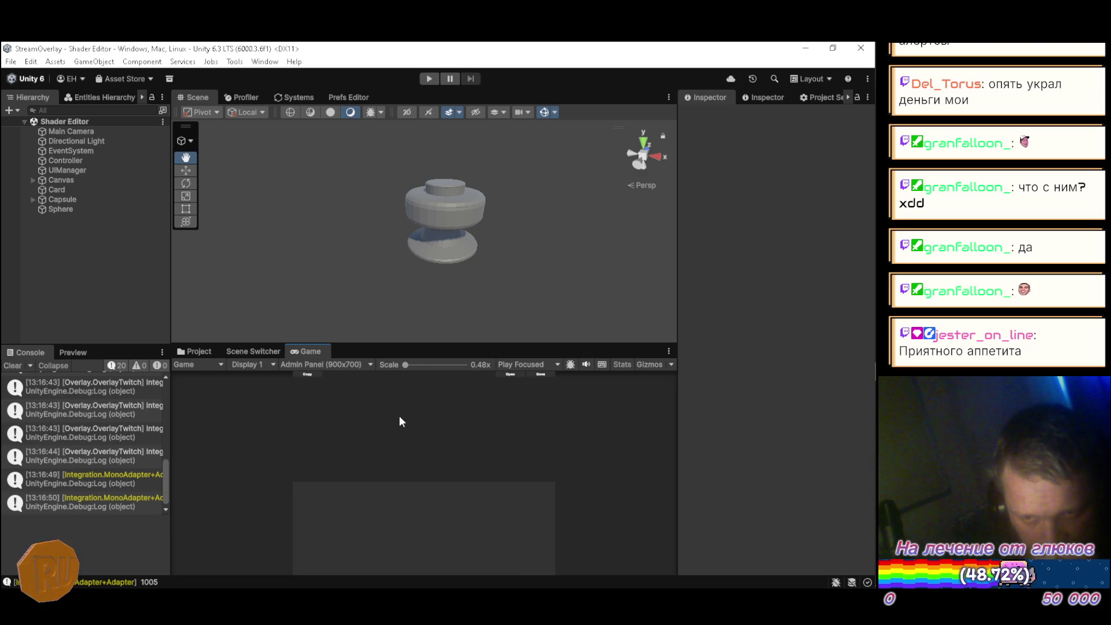
Step: Set the Game view to Game Minimized (800x350) at 1x scale and enlarge its panel
click(355, 364)
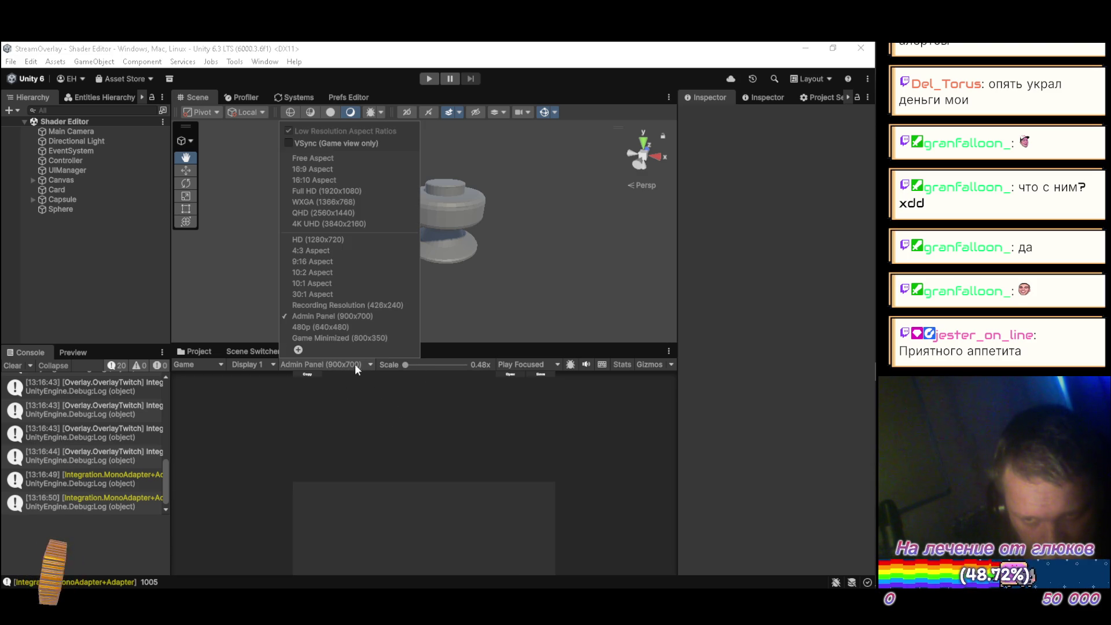
click(360, 337)
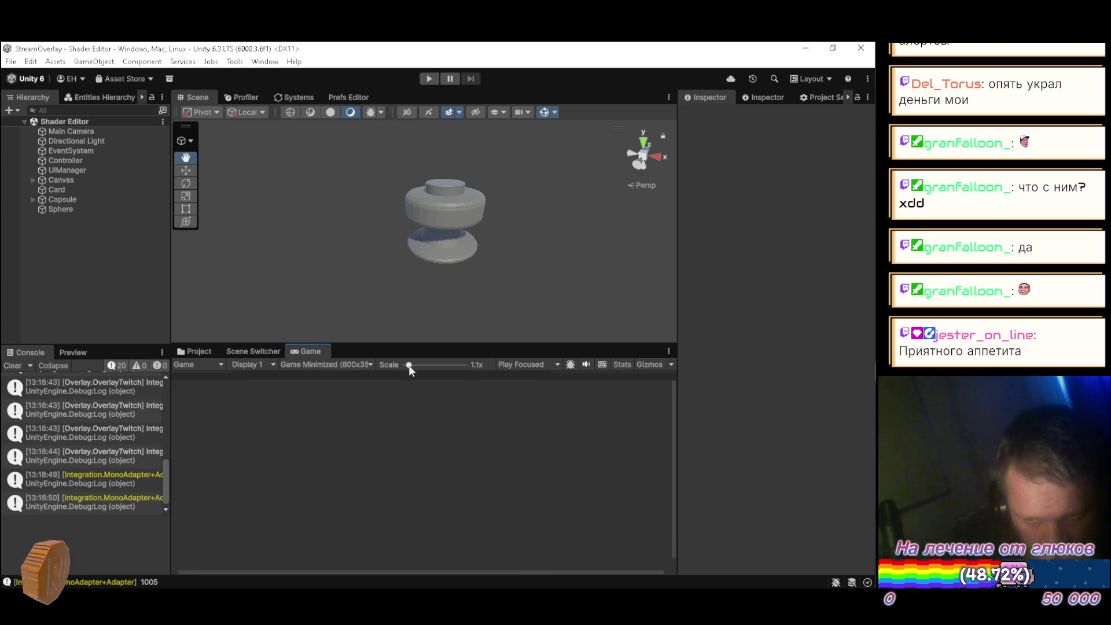
drag(405, 364, 406, 366)
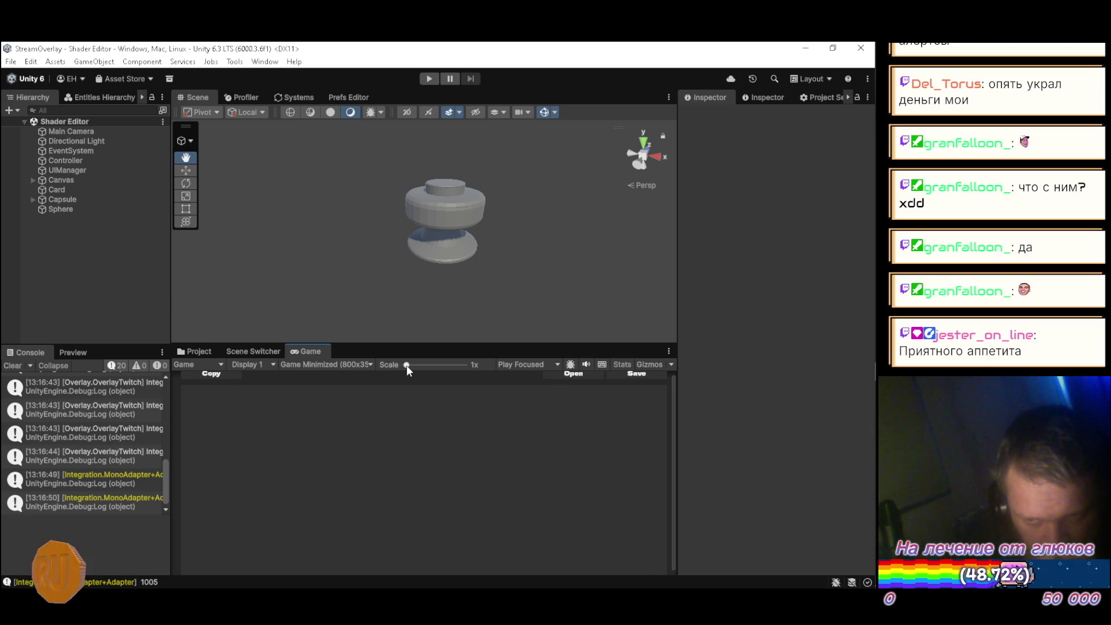
mouse_move(677, 341)
mouse_down()
mouse_move(692, 332)
mouse_move(680, 334)
mouse_up()
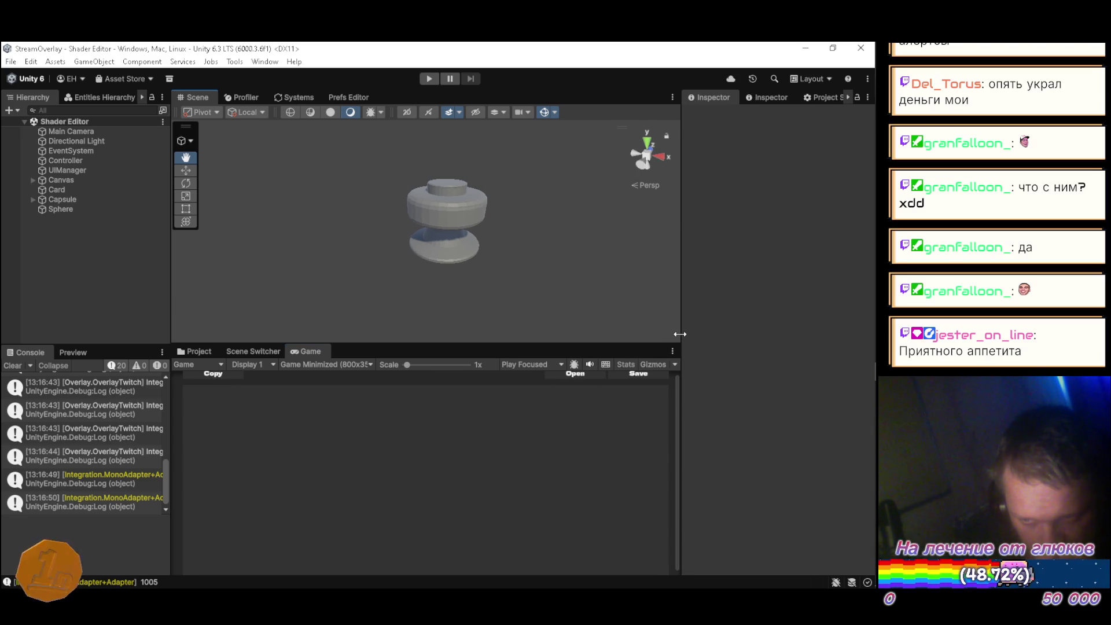
drag(437, 345, 442, 327)
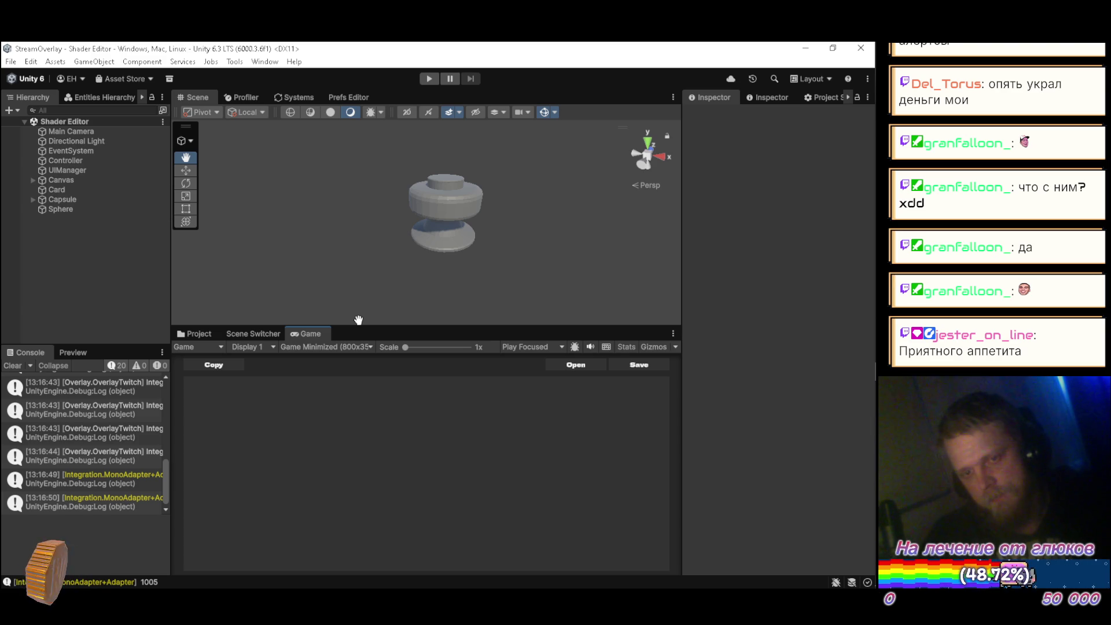
drag(374, 325, 383, 317)
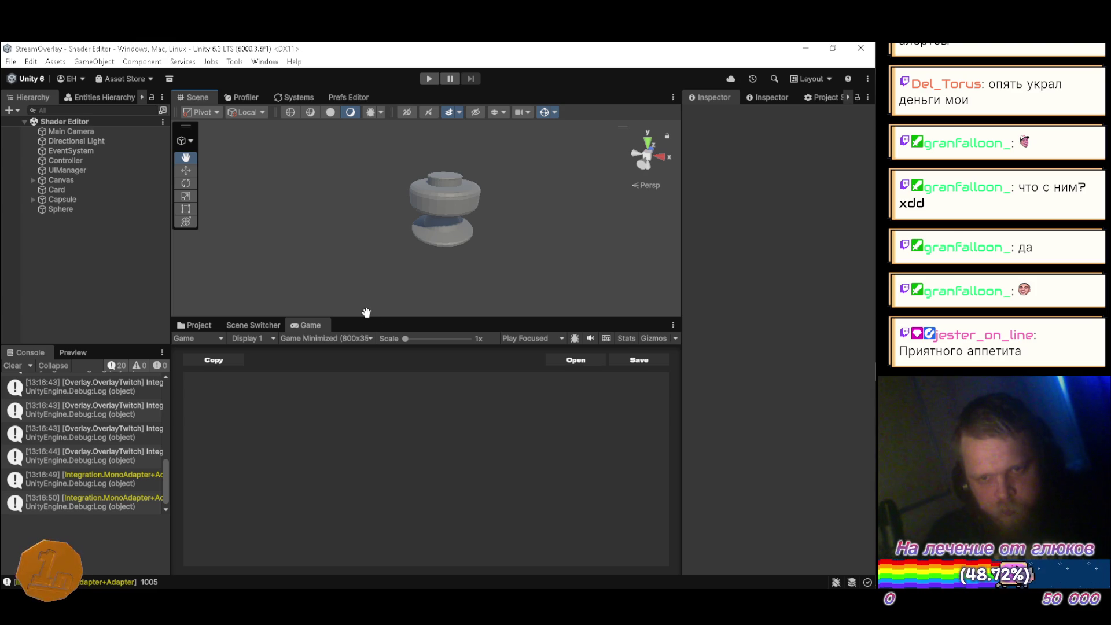
Step: Run the scene briefly in Play mode, then select the first NullReferenceException in the Console
click(428, 79)
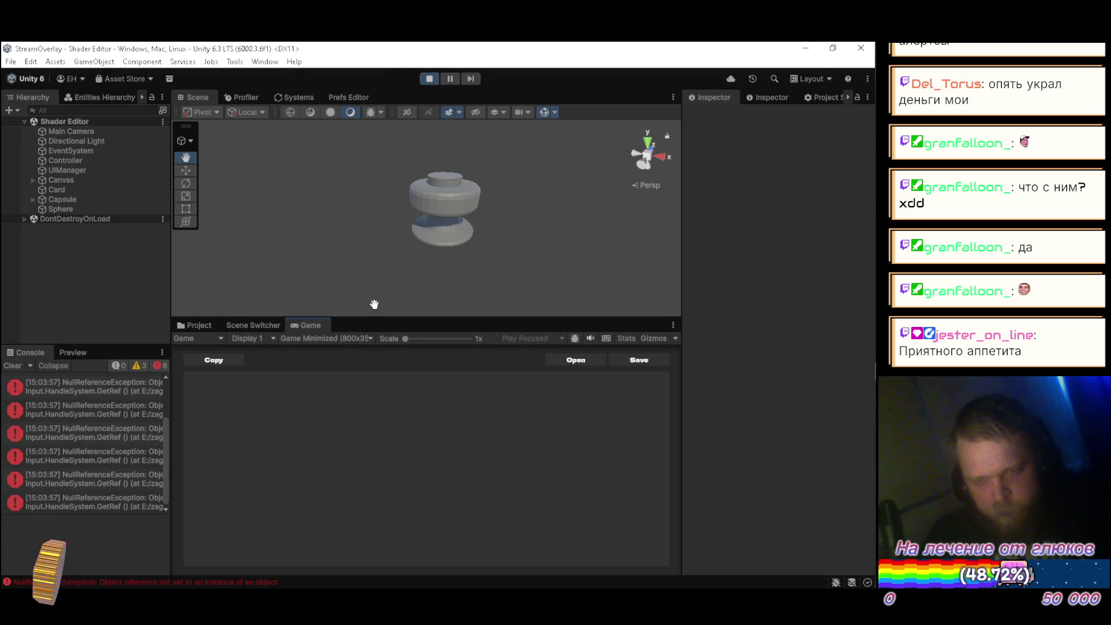
click(423, 79)
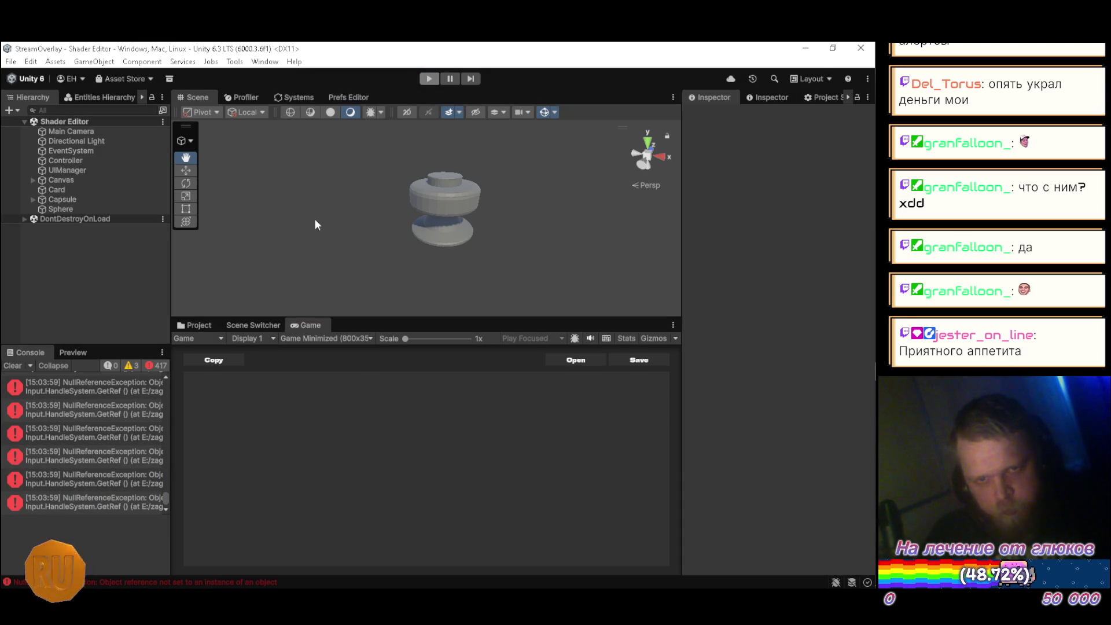
mouse_move(165, 493)
mouse_down()
mouse_move(168, 411)
mouse_move(121, 396)
mouse_up()
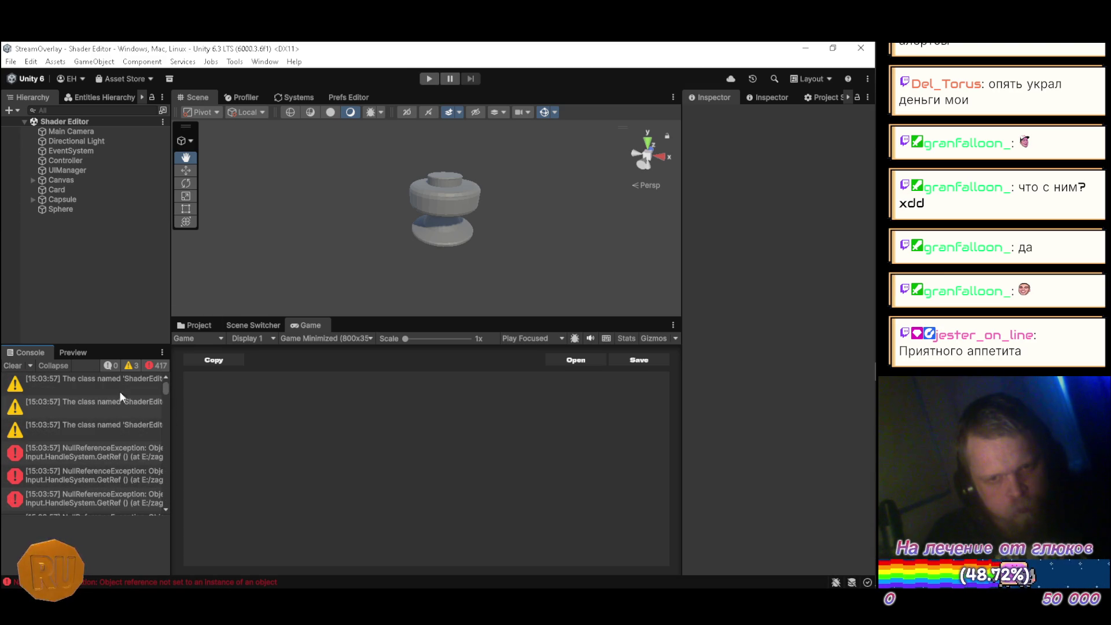
click(73, 449)
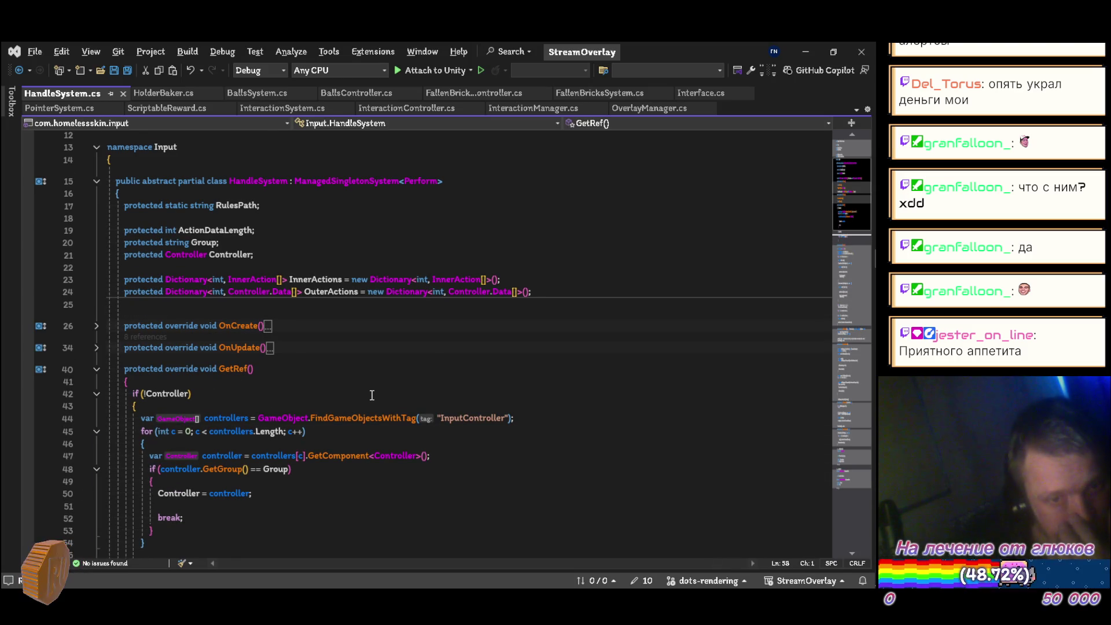
Step: Inspect the controller group check on line 48 of HandleSystem.cs, then minimize Visual Studio
click(305, 473)
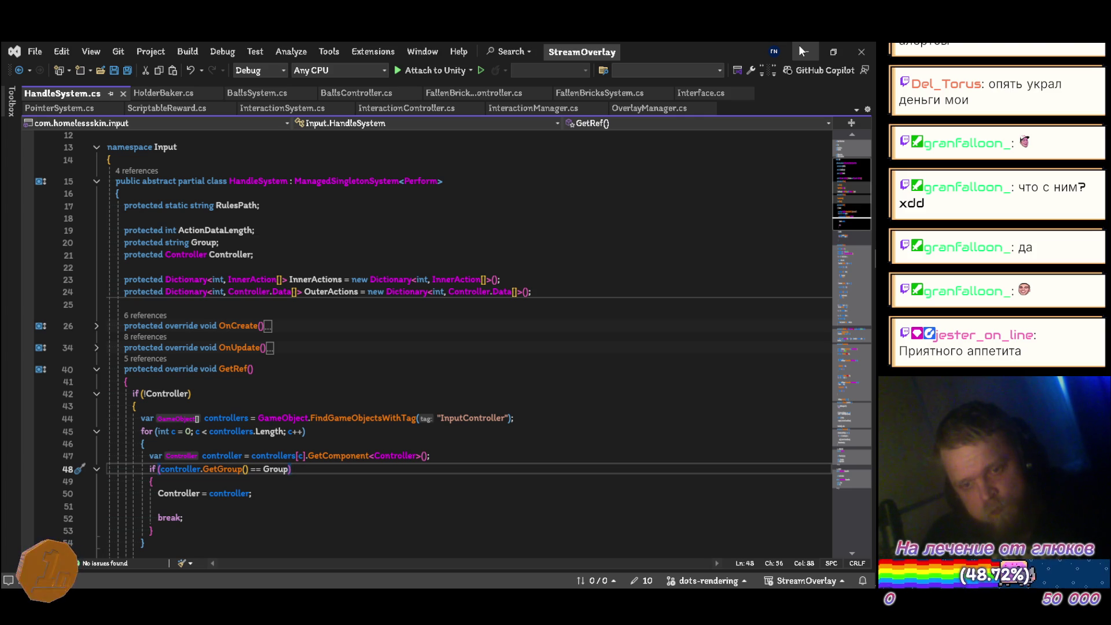
click(799, 48)
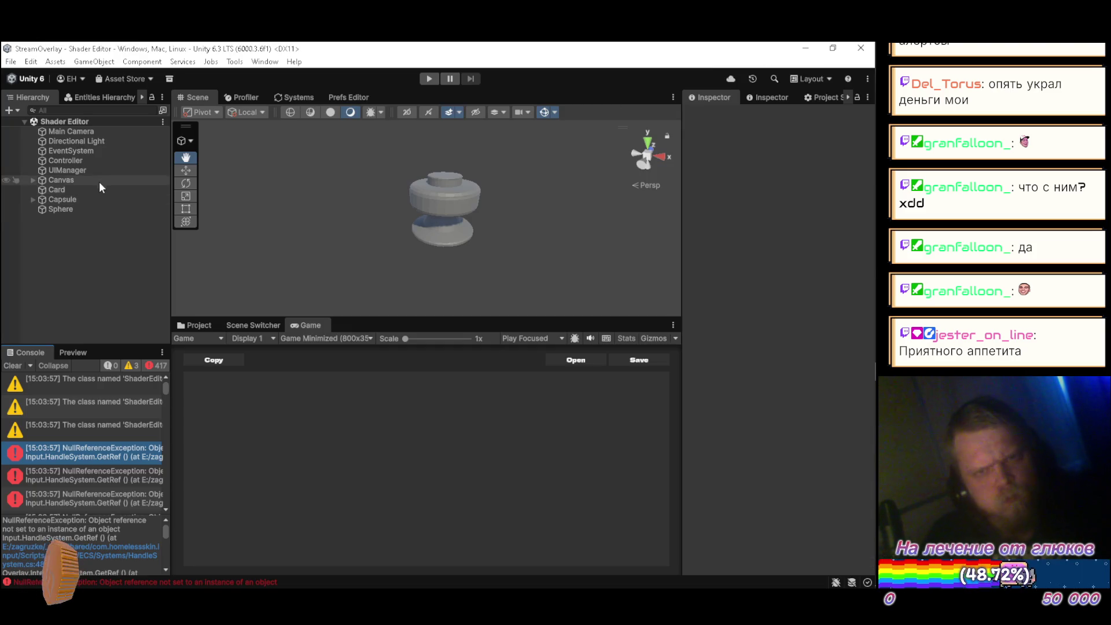
Step: Select Controller and browse the Project panel to Shader Editor > Scripts > Runtime
click(99, 161)
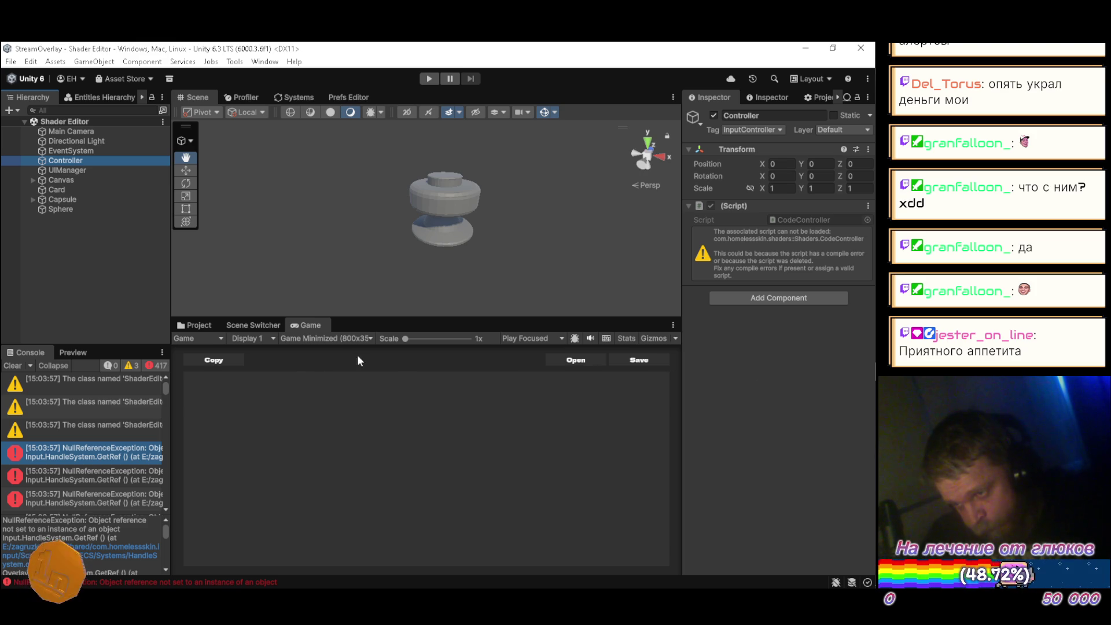
click(191, 325)
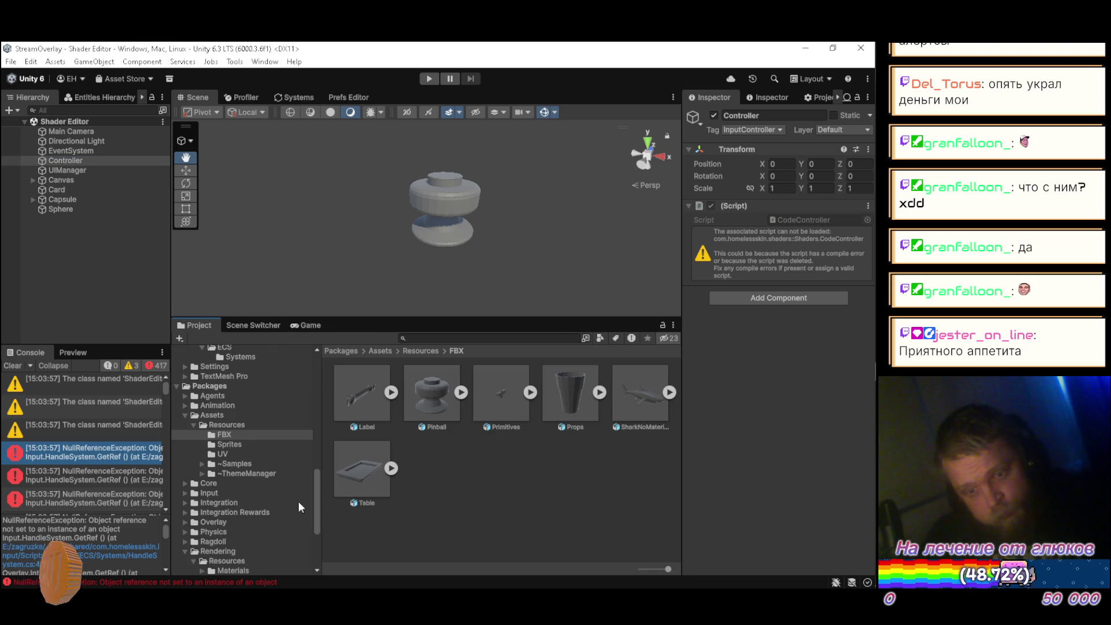
scroll(276, 509, down, 5)
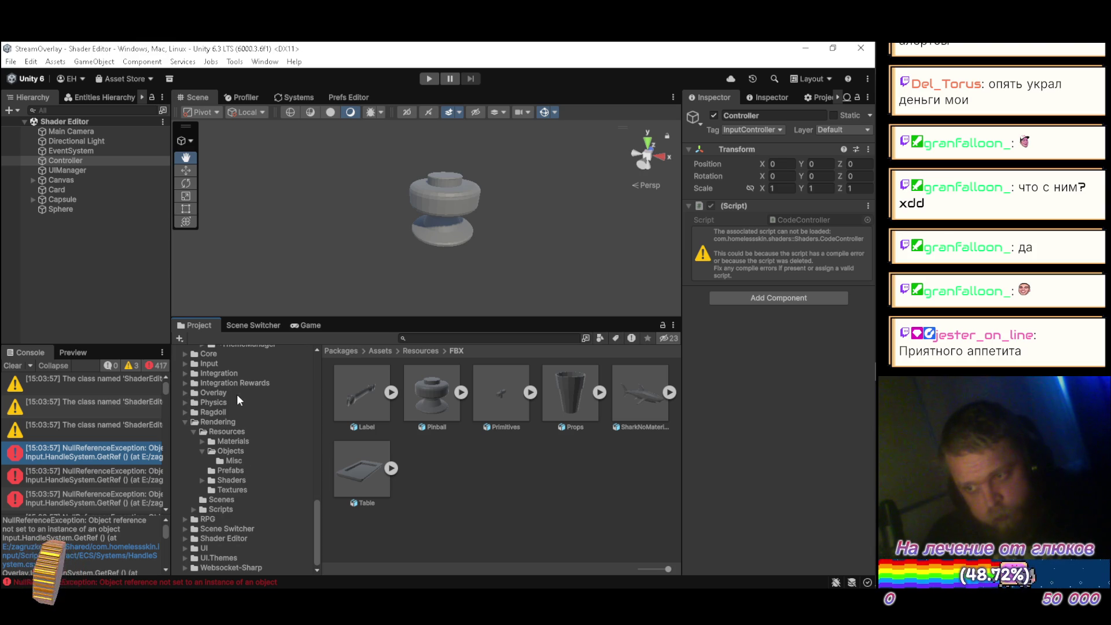
scroll(237, 394, up, 1)
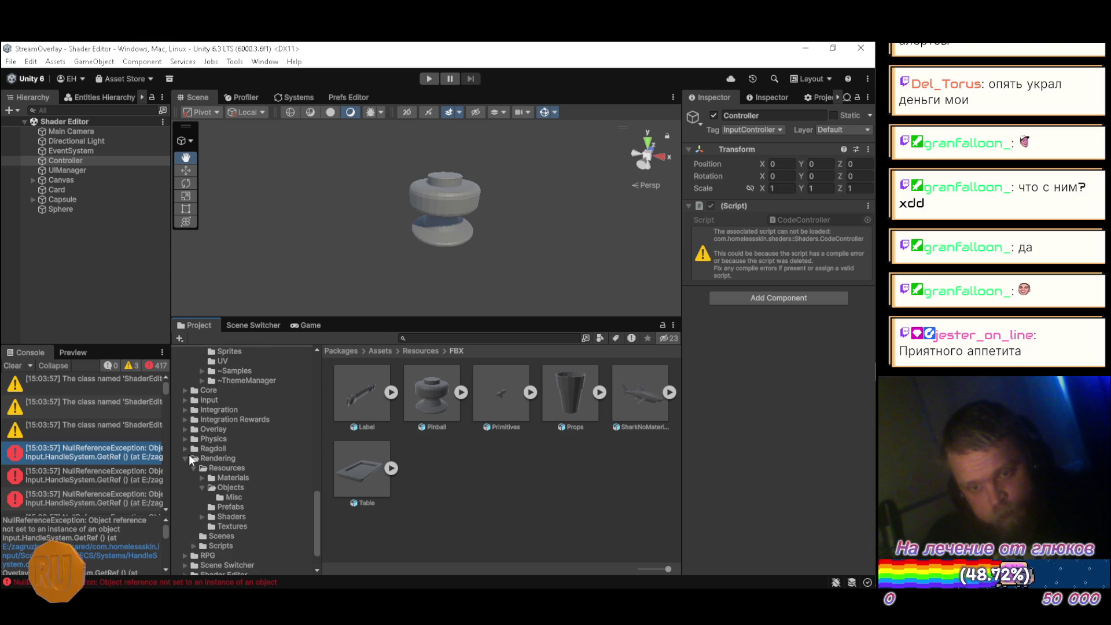
scroll(188, 492, down, 1)
click(186, 537)
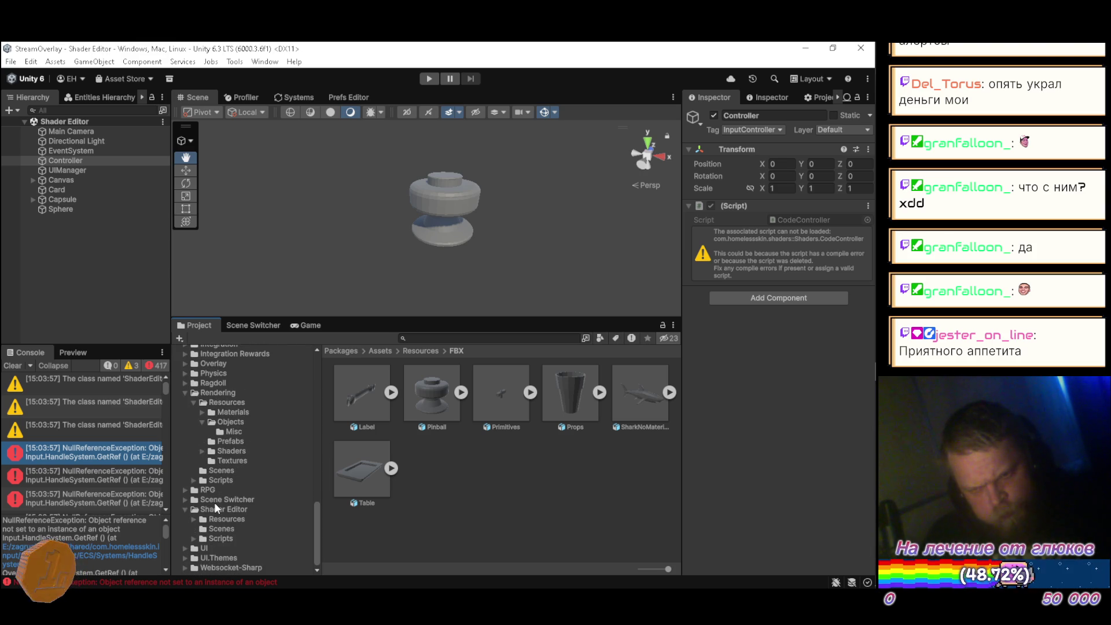
click(195, 539)
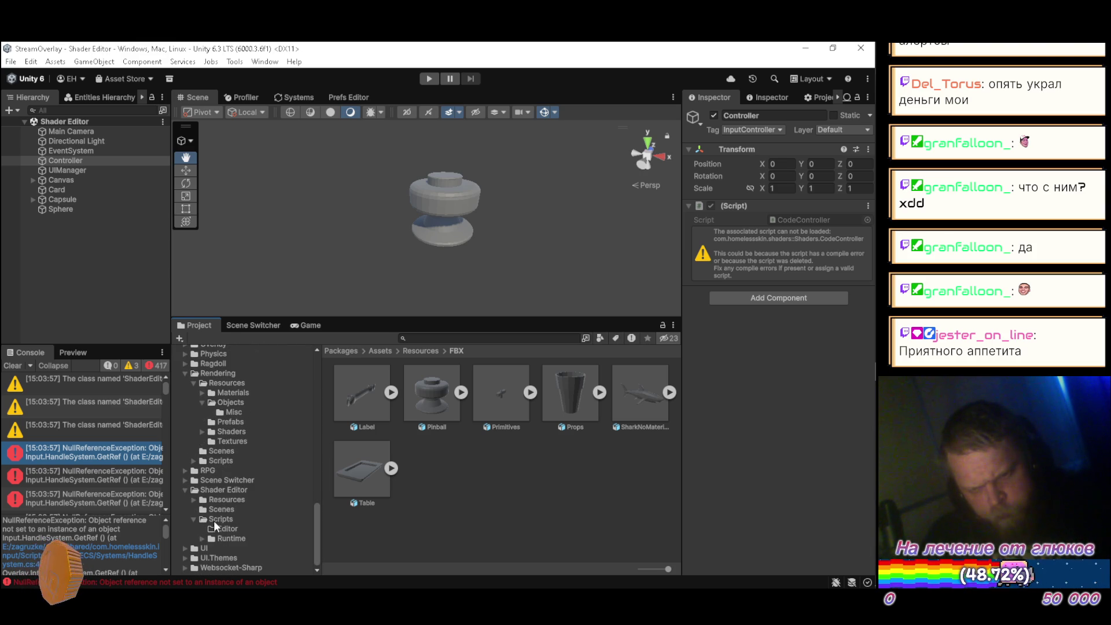
click(202, 537)
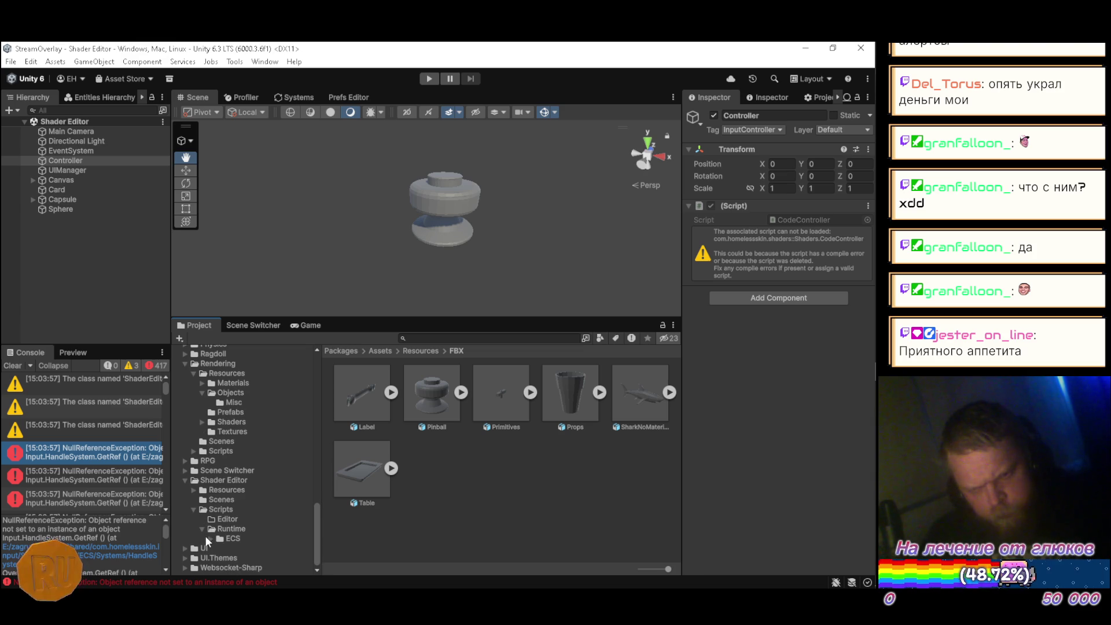
click(214, 529)
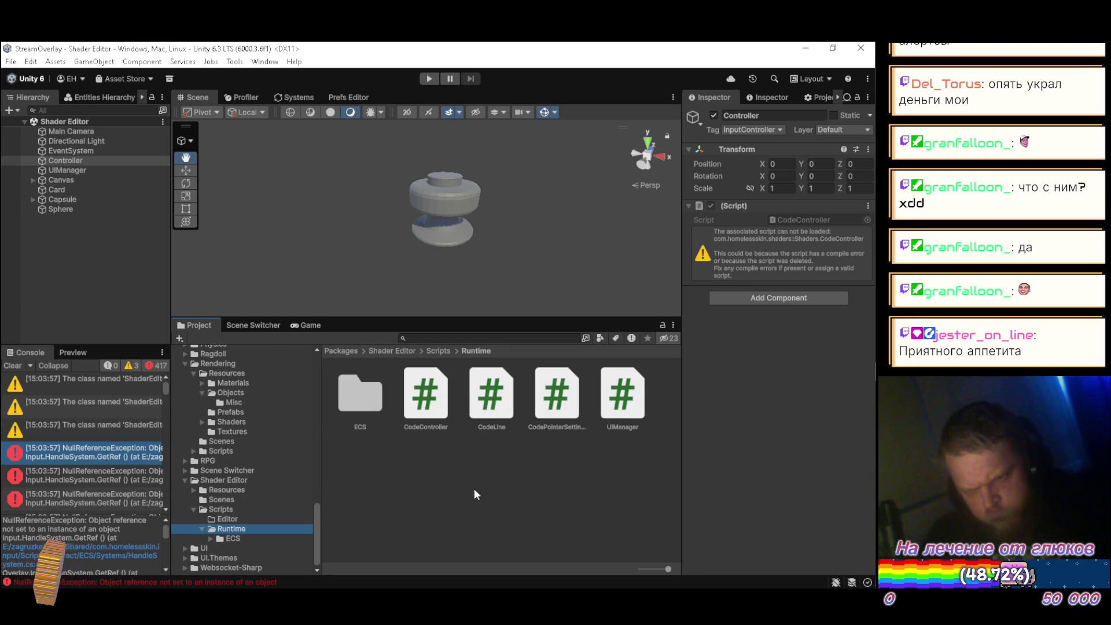
Step: Open the Controller's CodeController script source in Visual Studio, then return to Unity
click(868, 207)
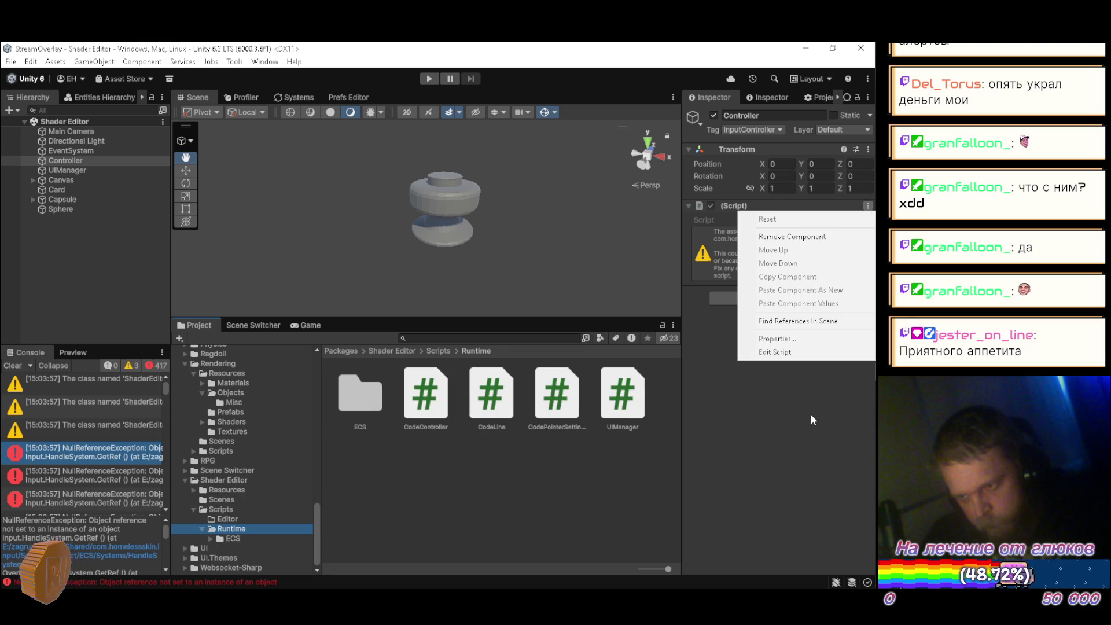
click(820, 354)
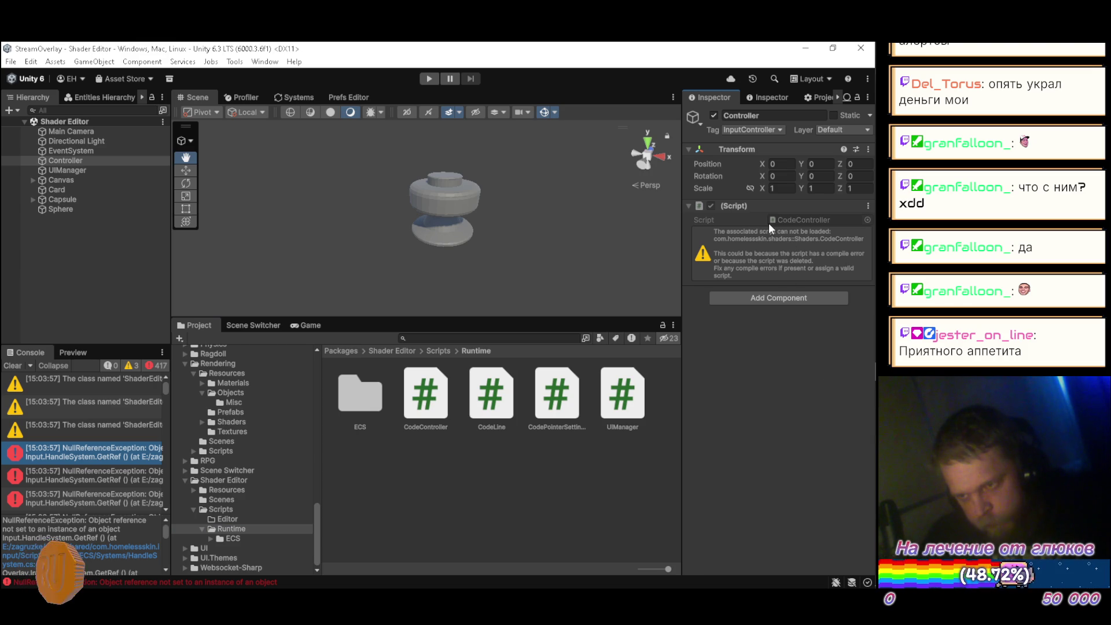
click(101, 172)
click(99, 162)
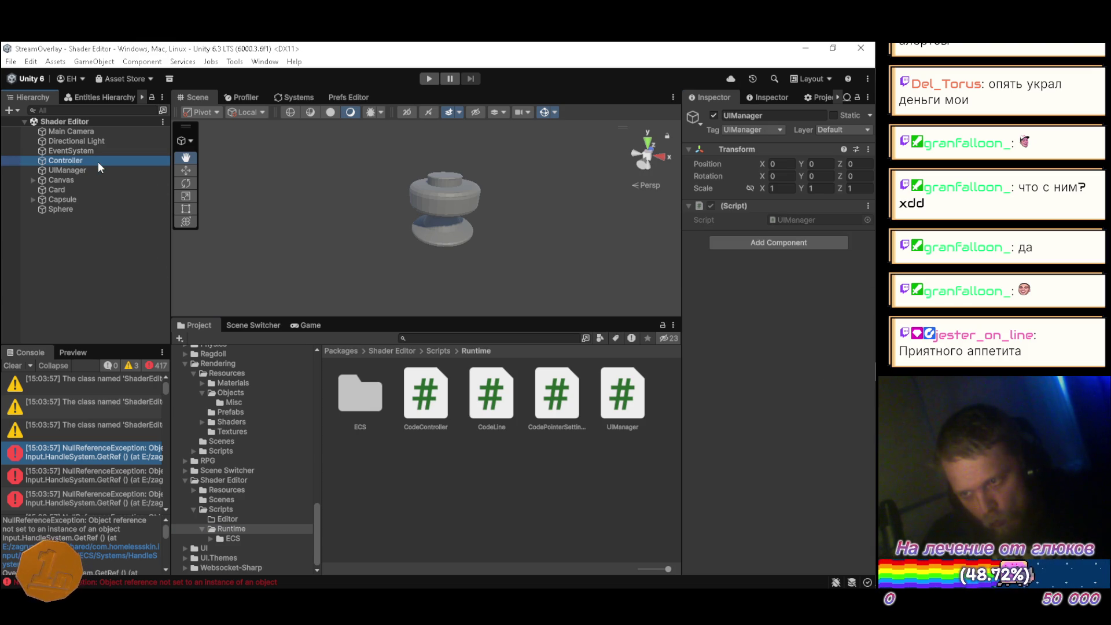
double_click(811, 222)
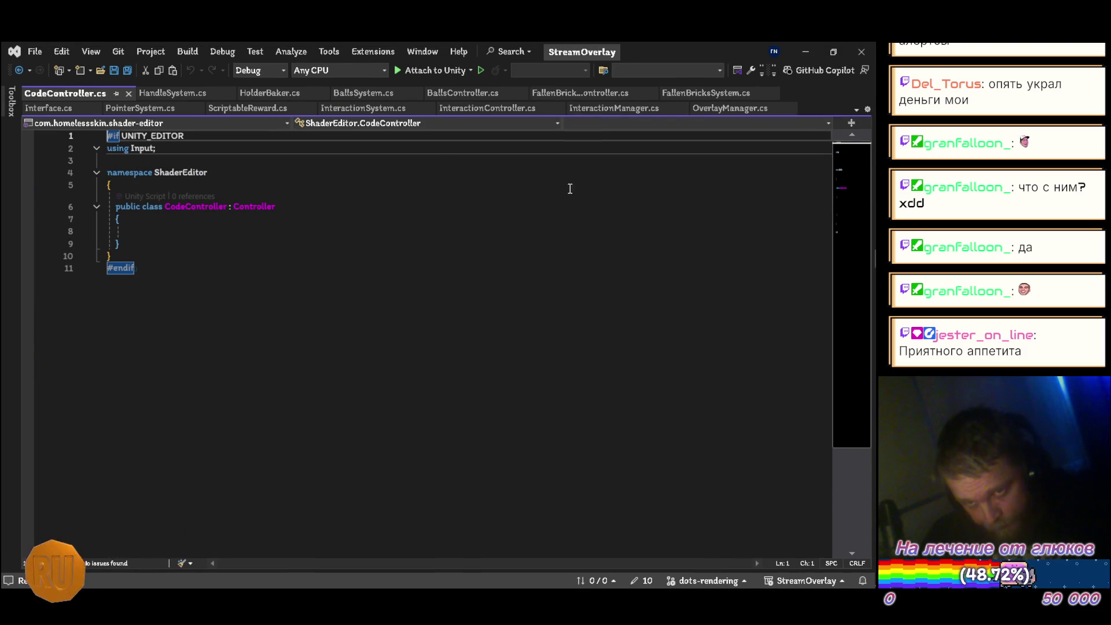
key(alt+Tab)
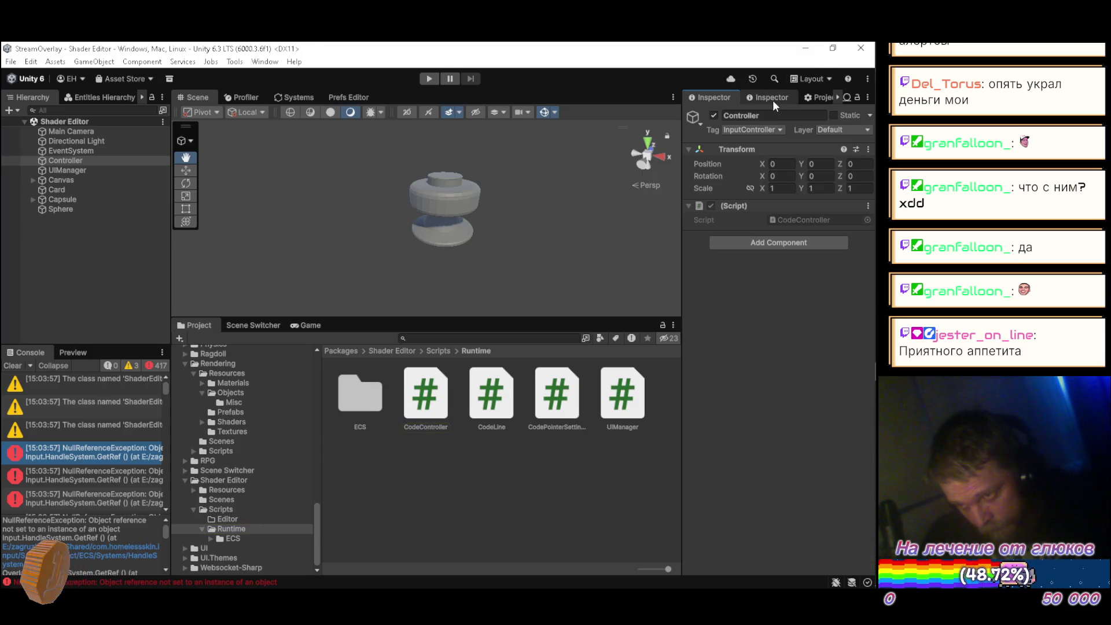
click(50, 293)
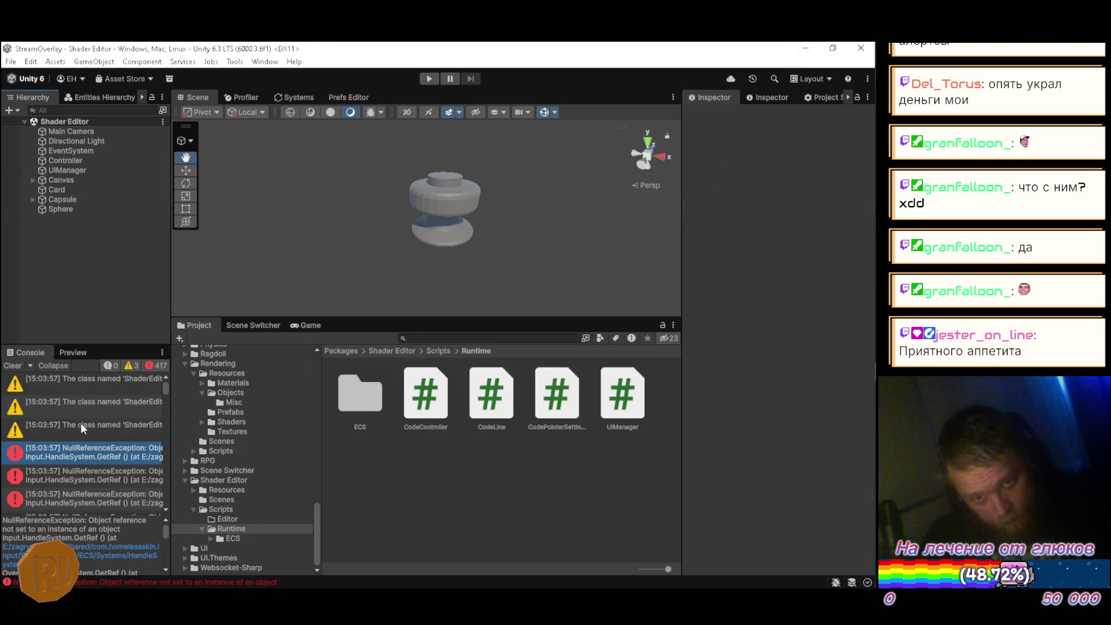
Step: Check the console warning and UIManager's missing script, then preview UIManager.cs from the Runtime folder
click(96, 384)
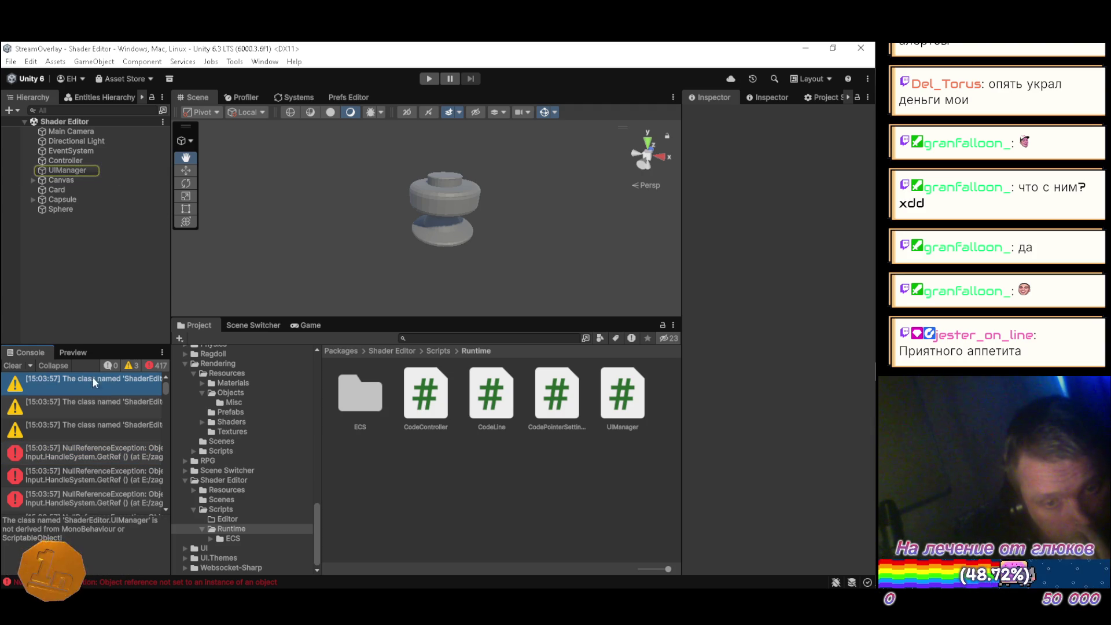
click(74, 170)
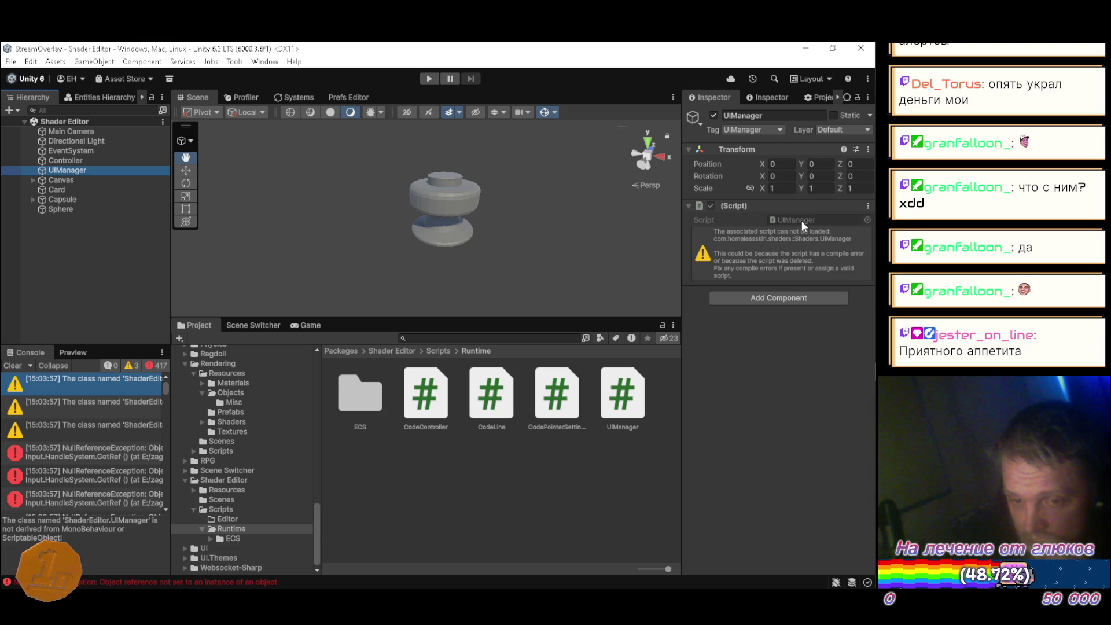
click(625, 397)
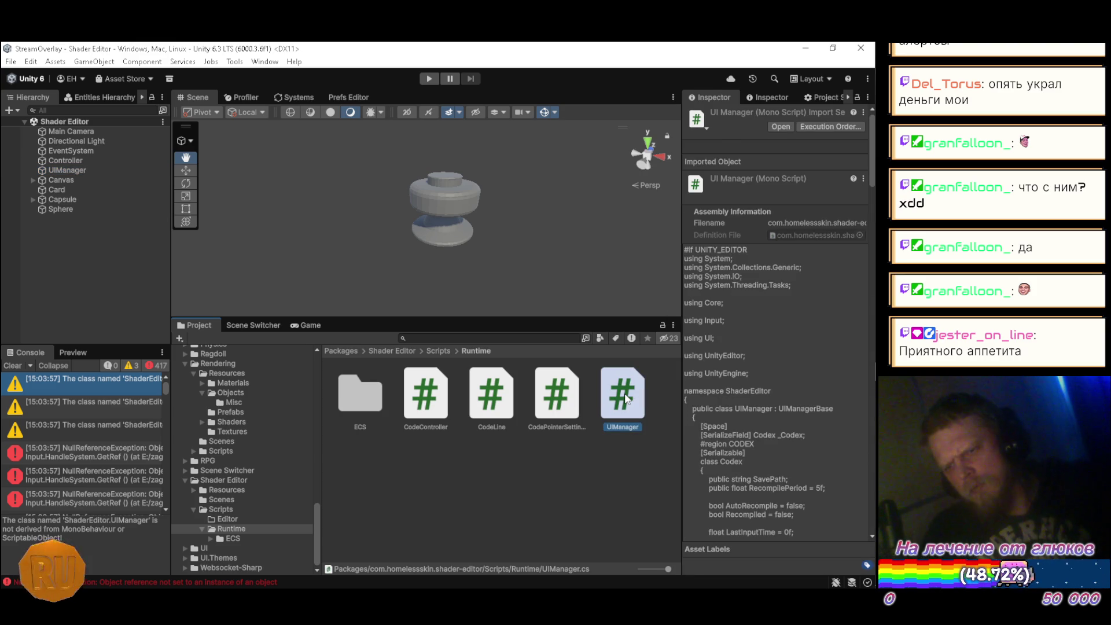
Step: Open UIManager.cs in Visual Studio and jump to the UIManagerBase definition with F12
double_click(625, 397)
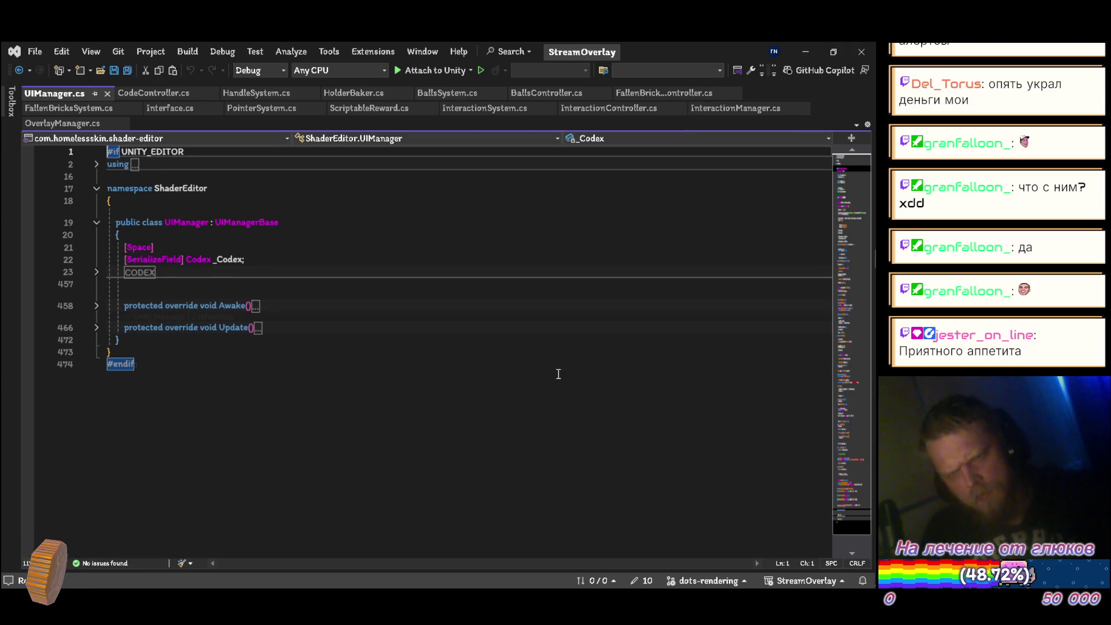
click(267, 223)
double_click(266, 223)
key(F12)
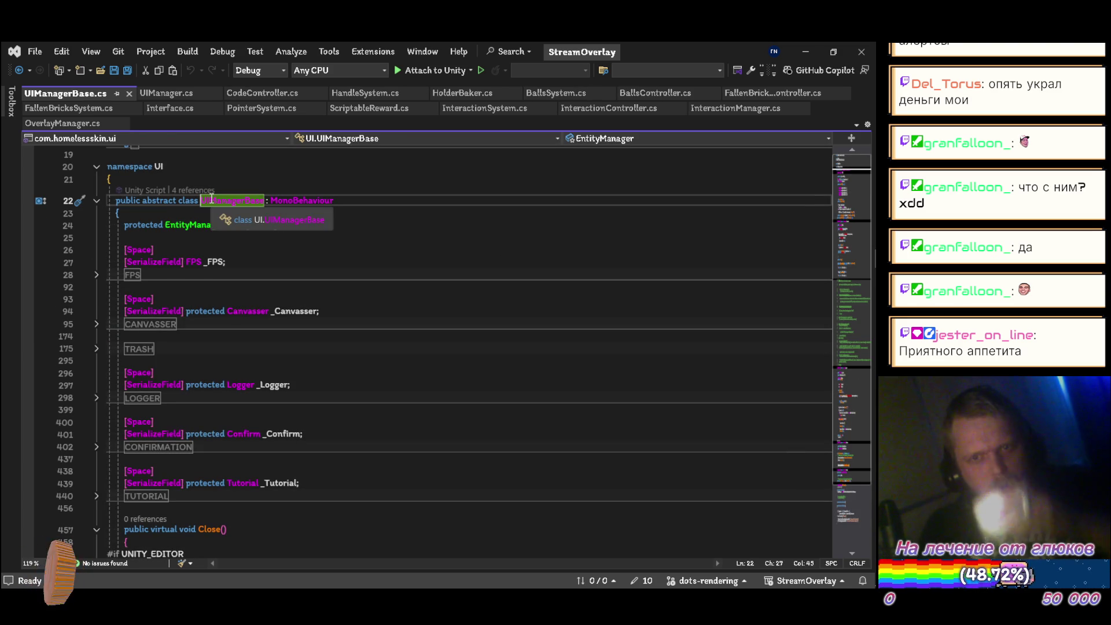
Step: Close the UIManagerBase.cs and UIManager.cs tabs in Visual Studio and return to Unity
click(129, 93)
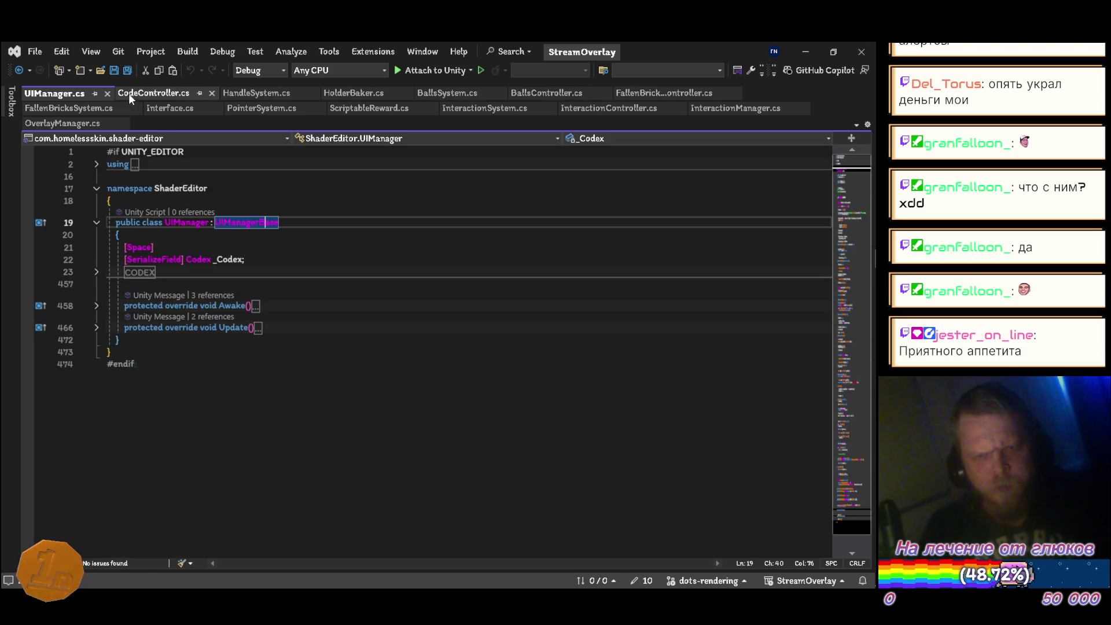
click(108, 94)
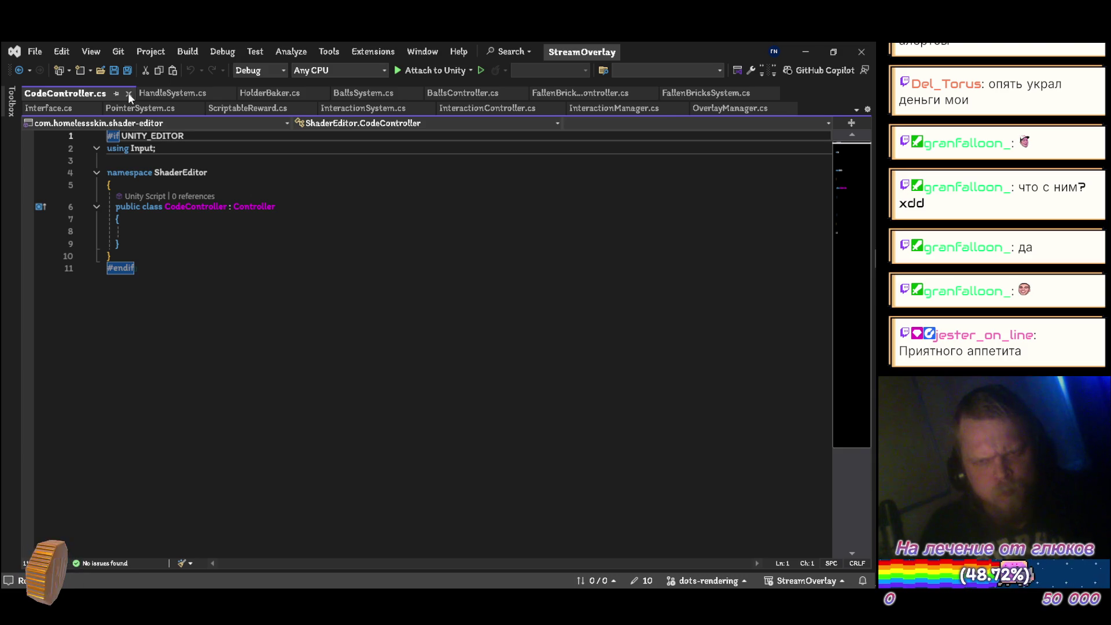
click(128, 93)
key(alt+Tab)
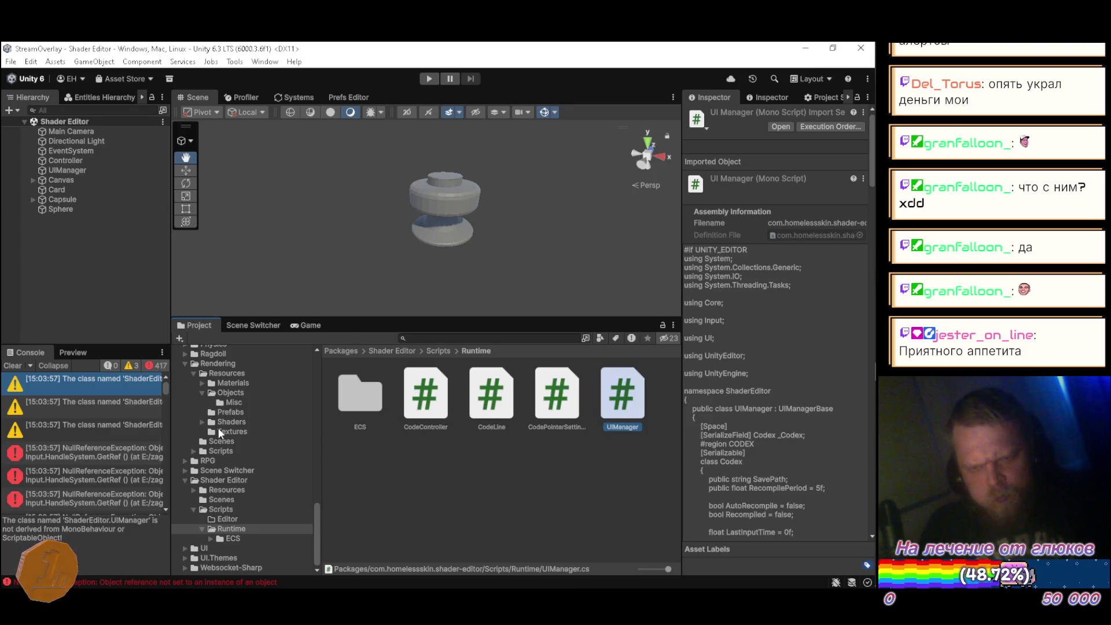
Step: Open the Shader Editor scene from the package's Scenes folder using its context-menu Open
click(228, 501)
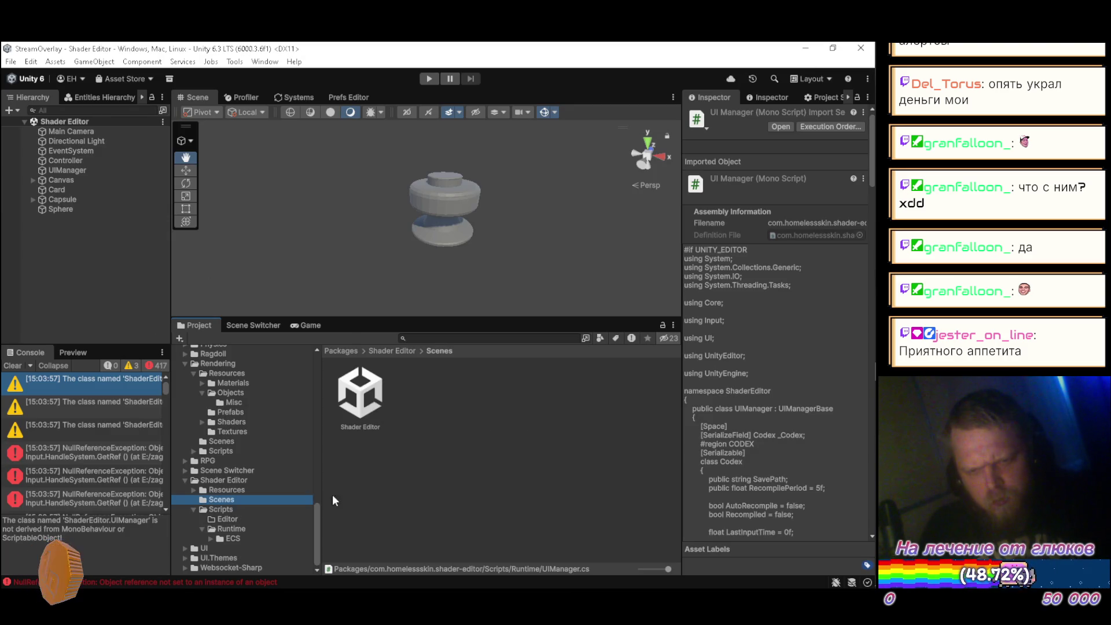
right_click(360, 399)
click(440, 491)
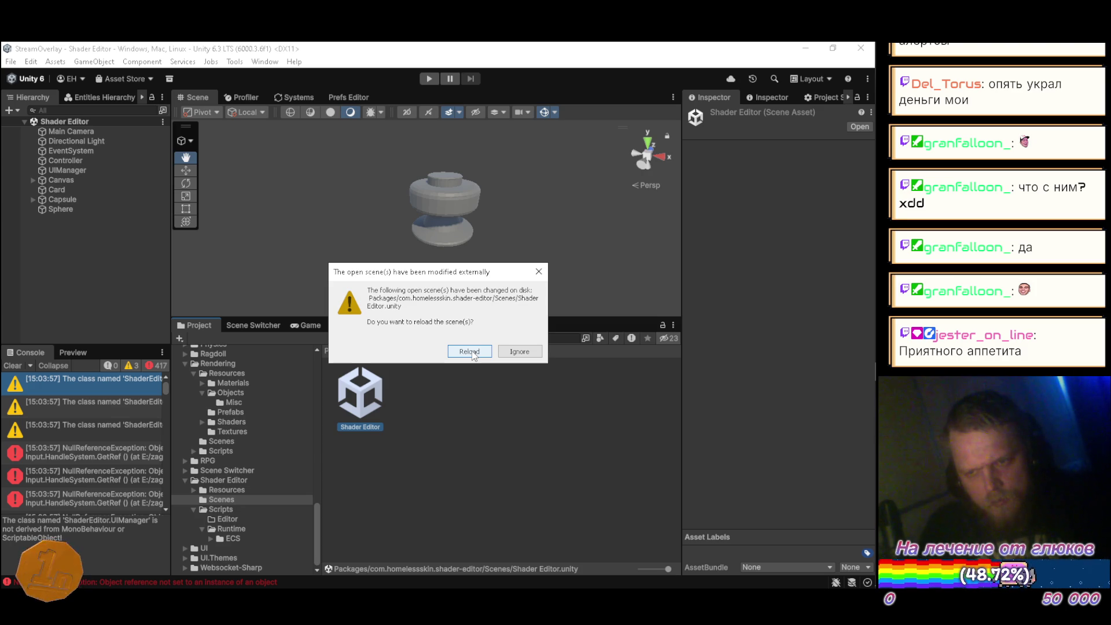
Step: Reload the Shader Editor scene and try dragging UIManager.cs onto the UIManager object
click(470, 353)
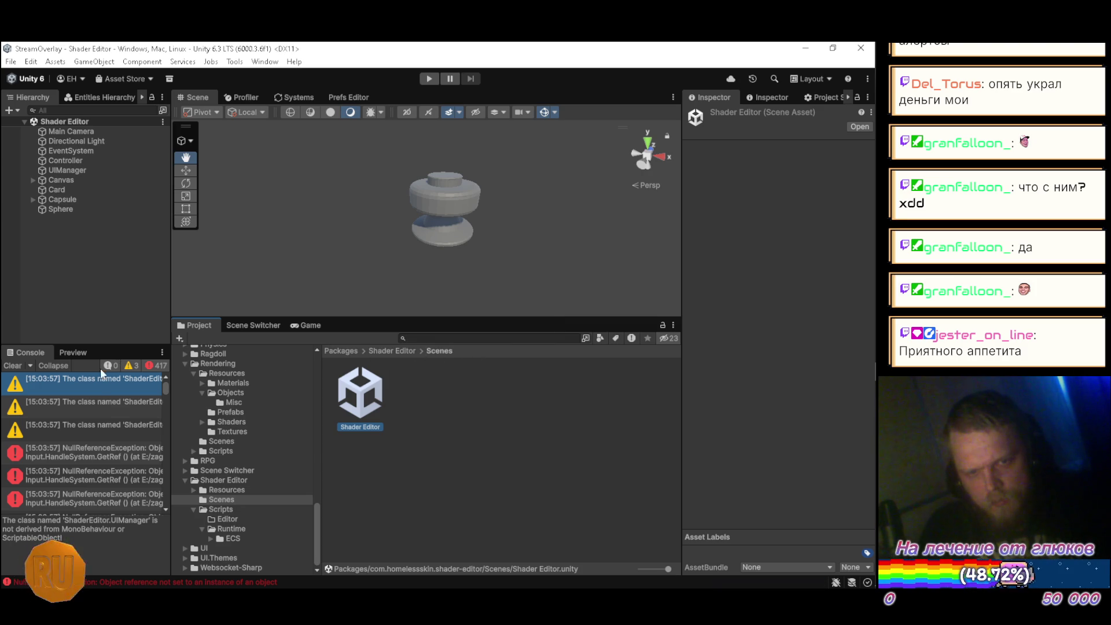
click(65, 170)
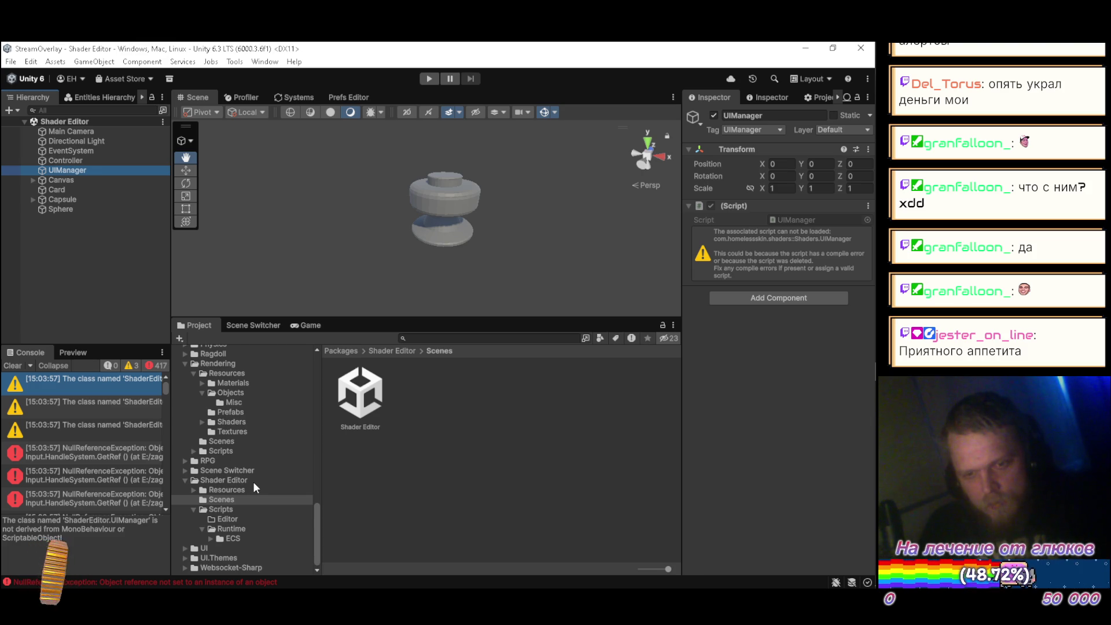
click(238, 529)
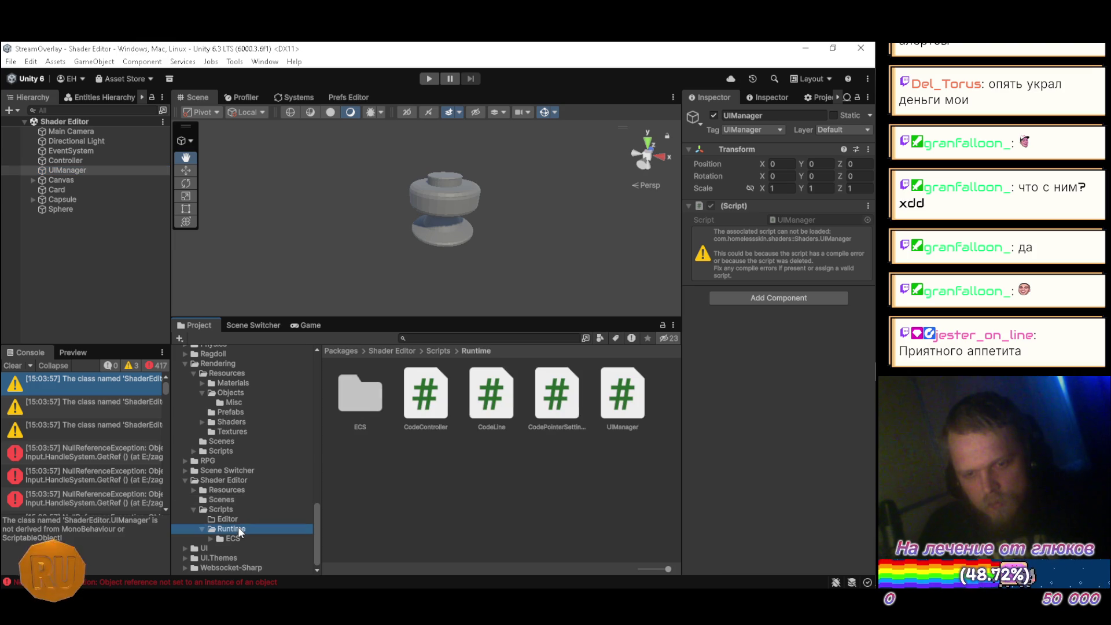
mouse_move(622, 400)
mouse_down()
mouse_move(720, 434)
mouse_move(700, 492)
mouse_up()
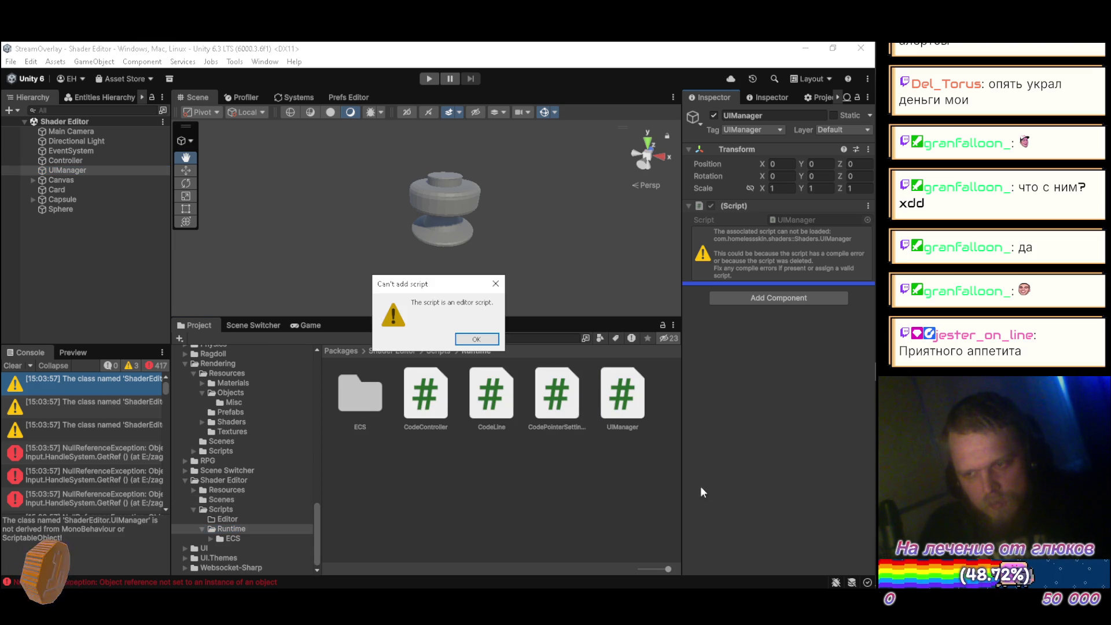
click(477, 340)
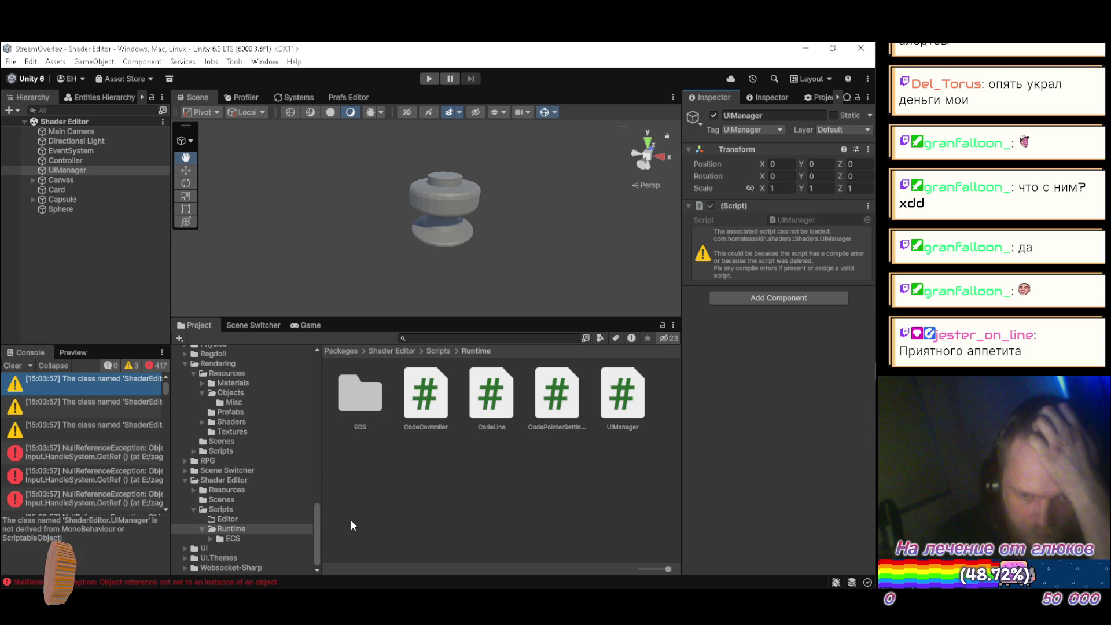
Step: Retry attaching the UIManager script to the UIManager object, dismissing the editor-script warning
click(631, 404)
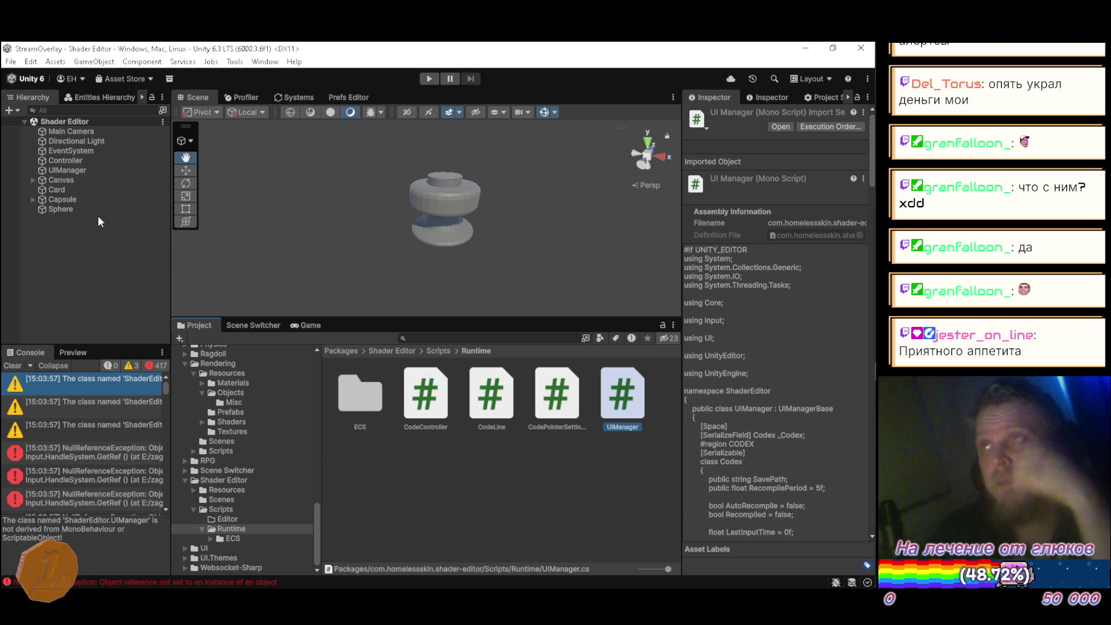
click(90, 172)
drag(615, 398, 745, 449)
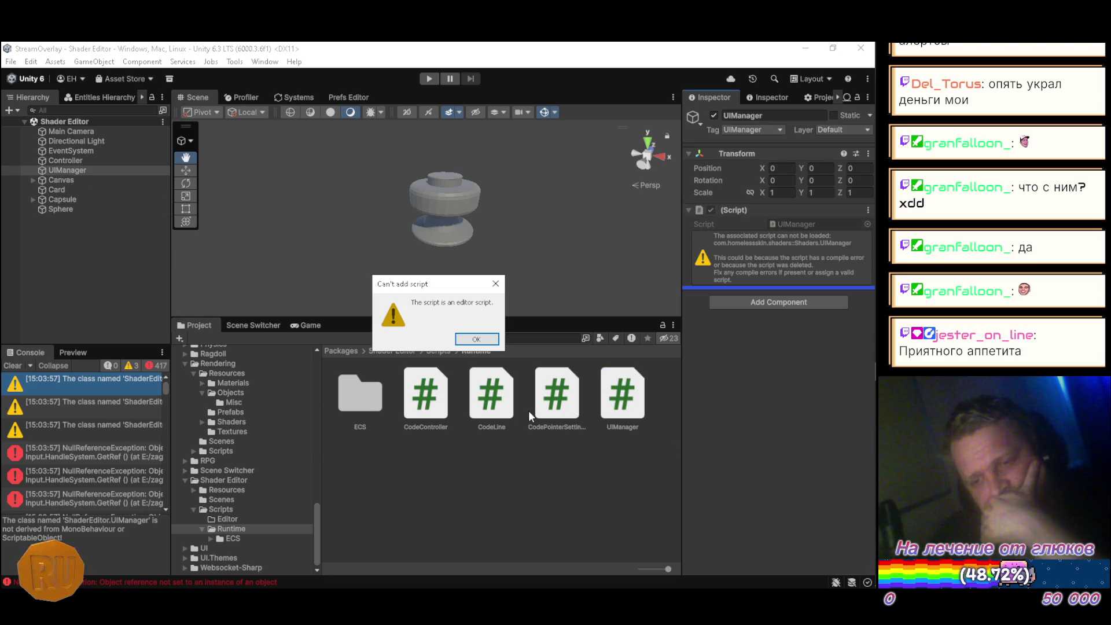
click(476, 339)
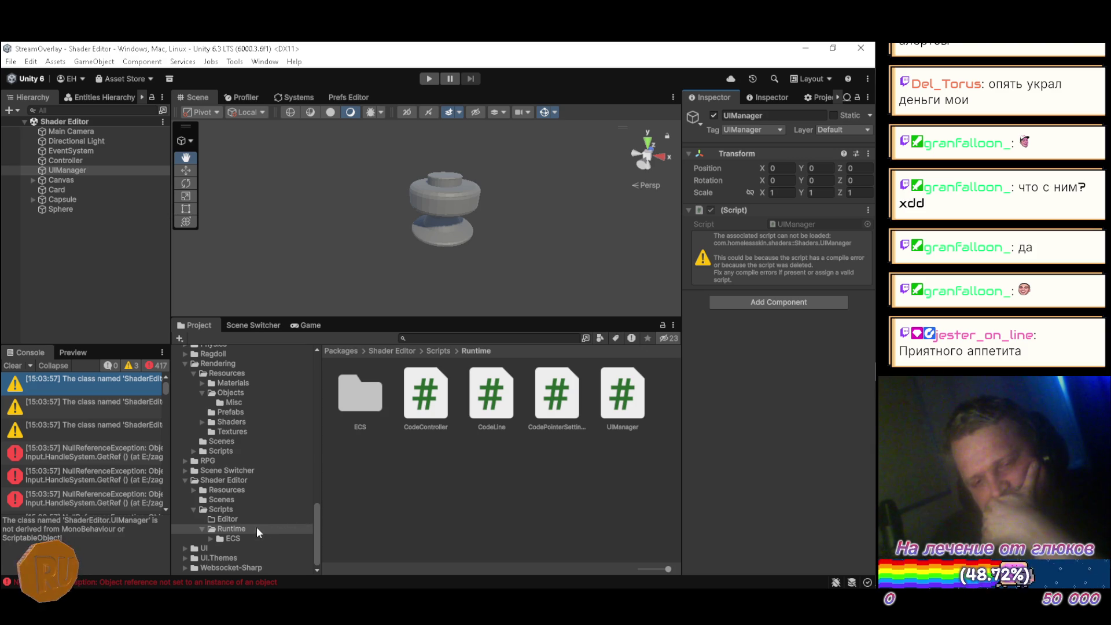
Step: Clear the console, try attaching UIManager once more, and bring up the script's context menu
click(12, 365)
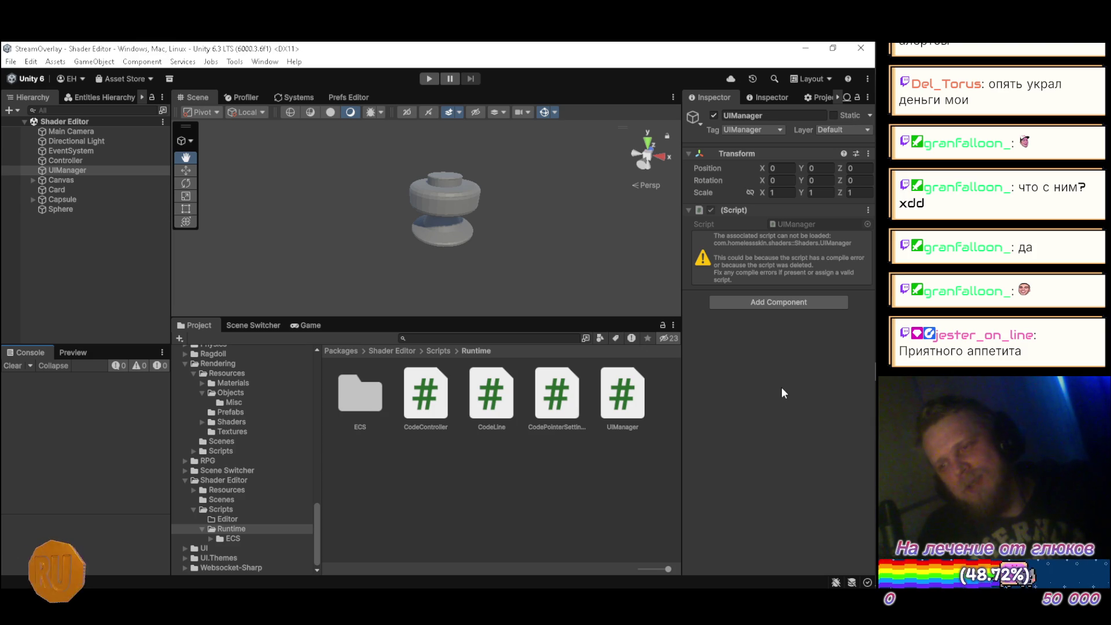
click(642, 418)
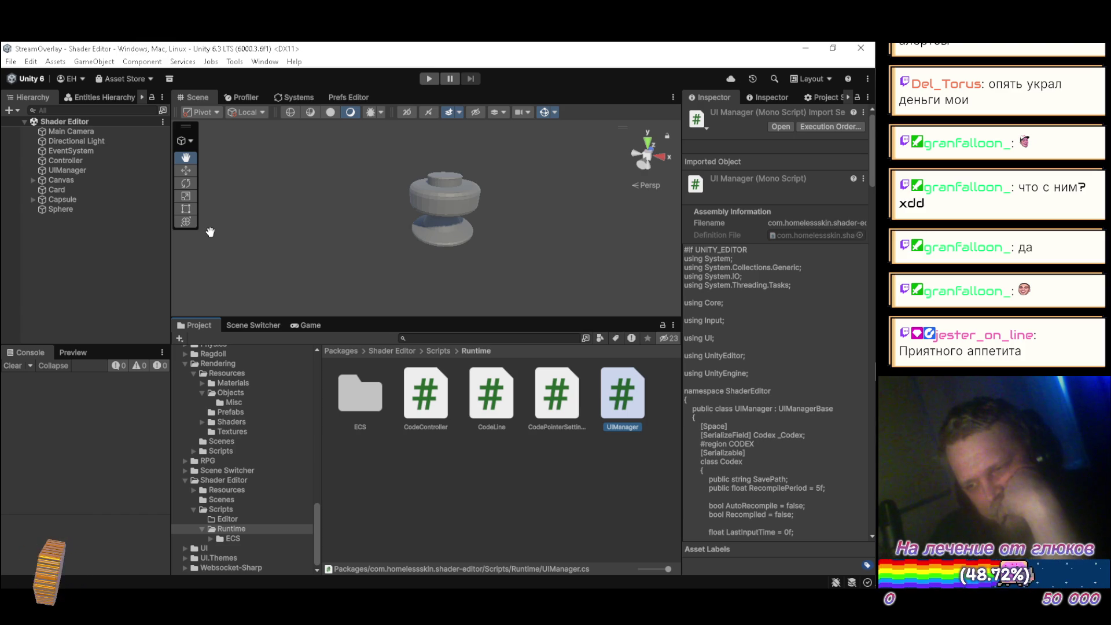
click(76, 172)
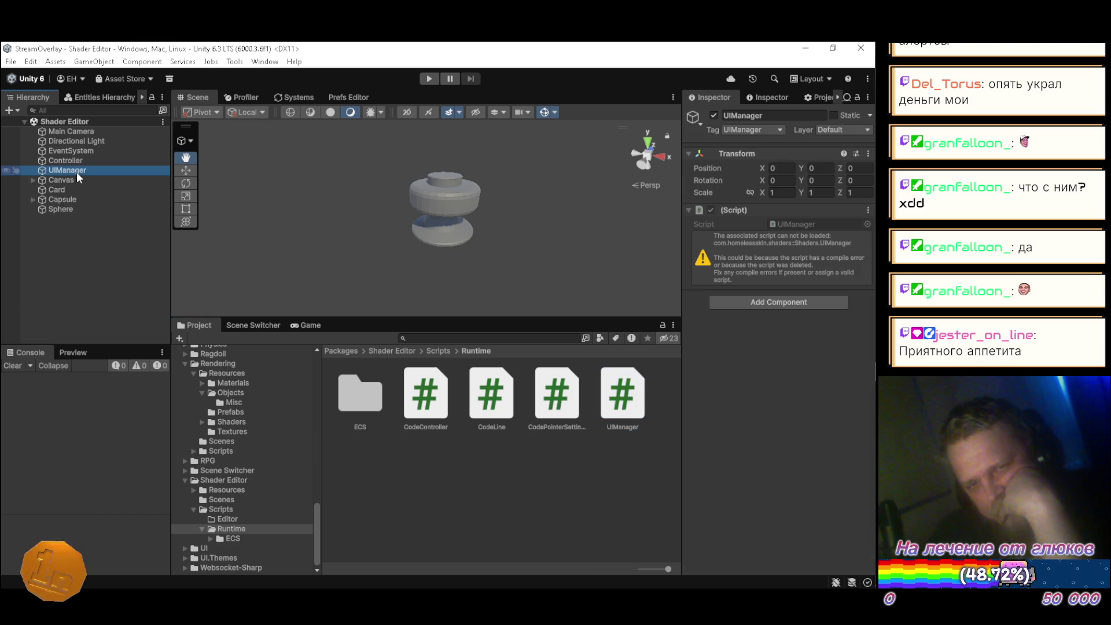
mouse_move(622, 394)
mouse_down()
mouse_move(665, 388)
mouse_move(762, 443)
mouse_up()
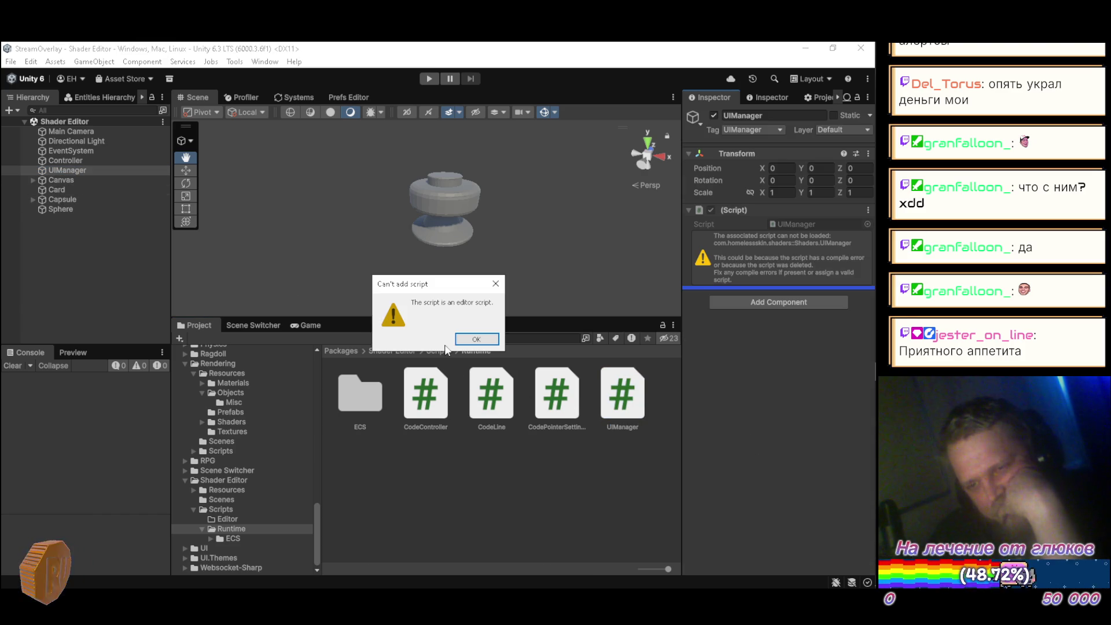
click(479, 341)
right_click(623, 403)
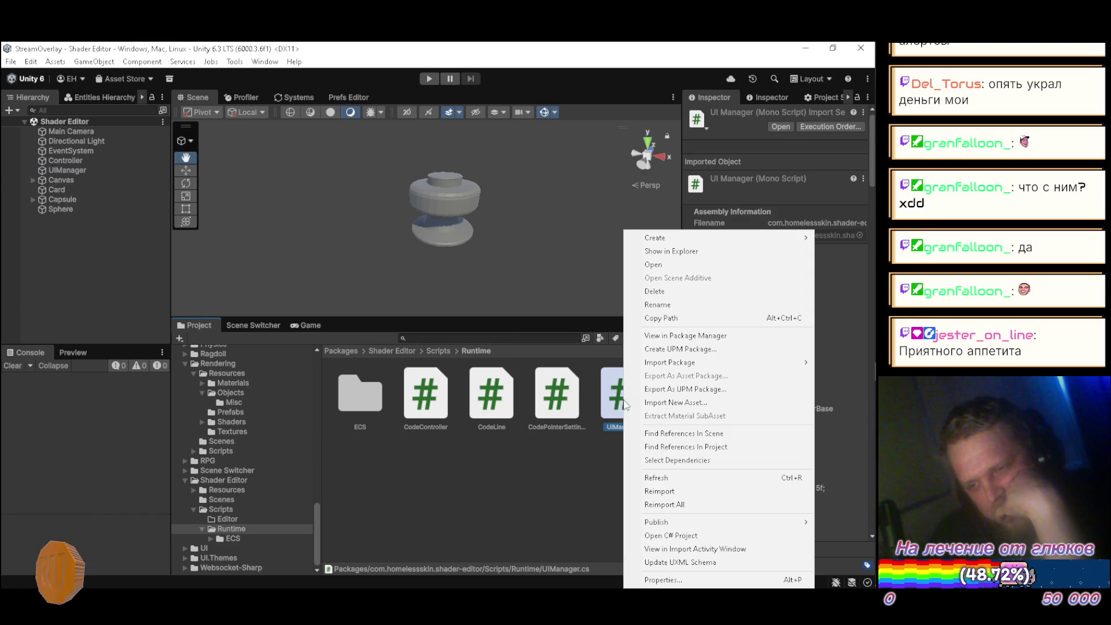
Step: Reimport UIManager.cs and retry attaching it to the UIManager object, which is refused again
click(680, 487)
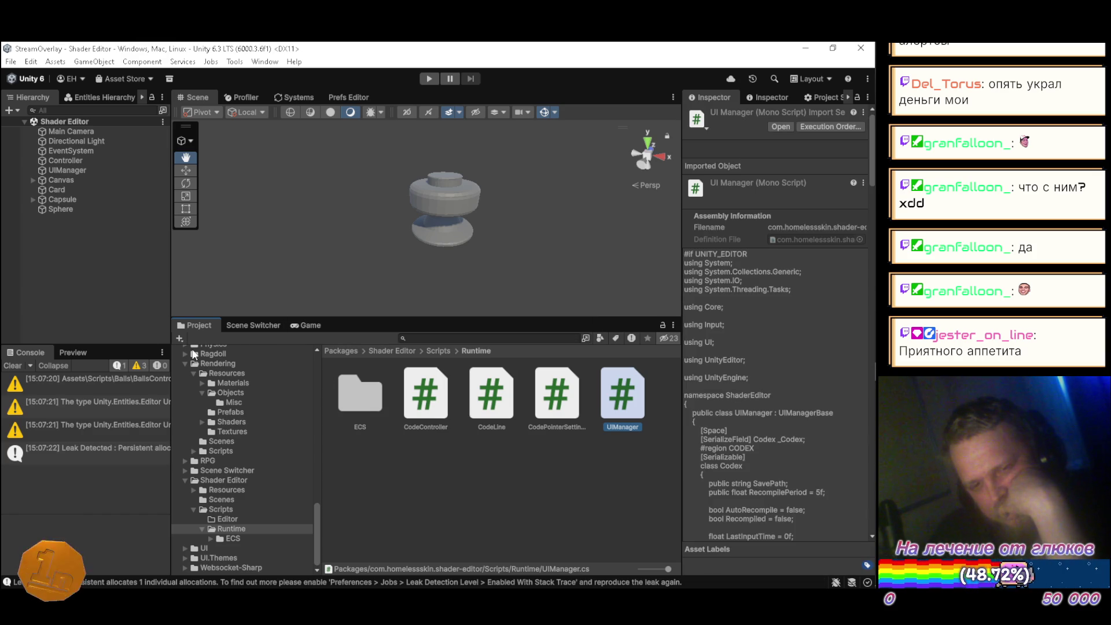
click(85, 384)
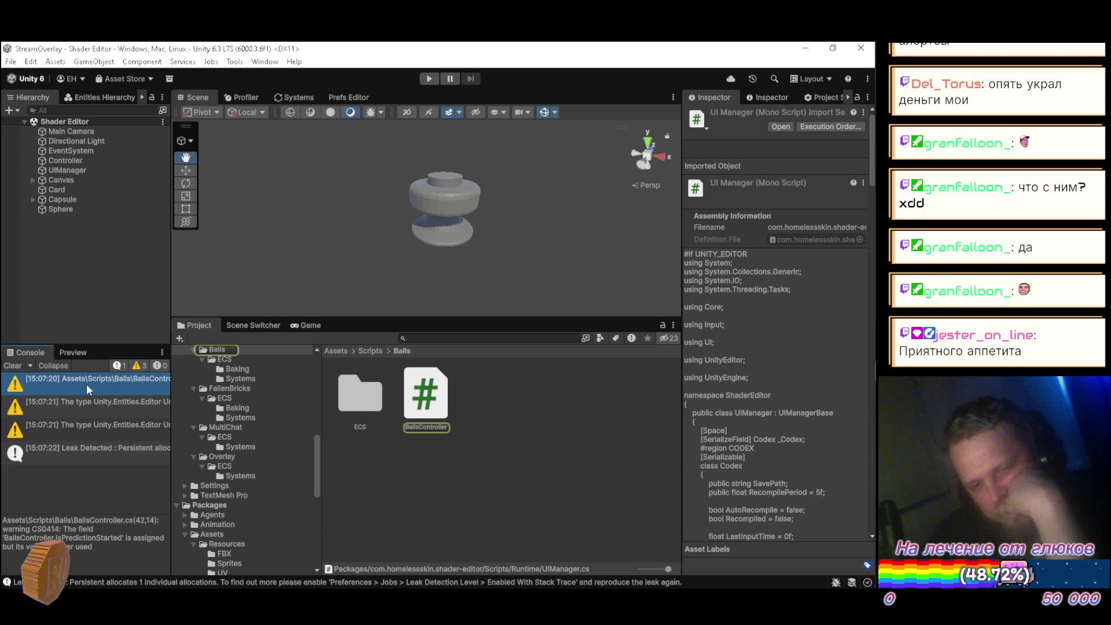
click(81, 170)
scroll(231, 509, down, 8)
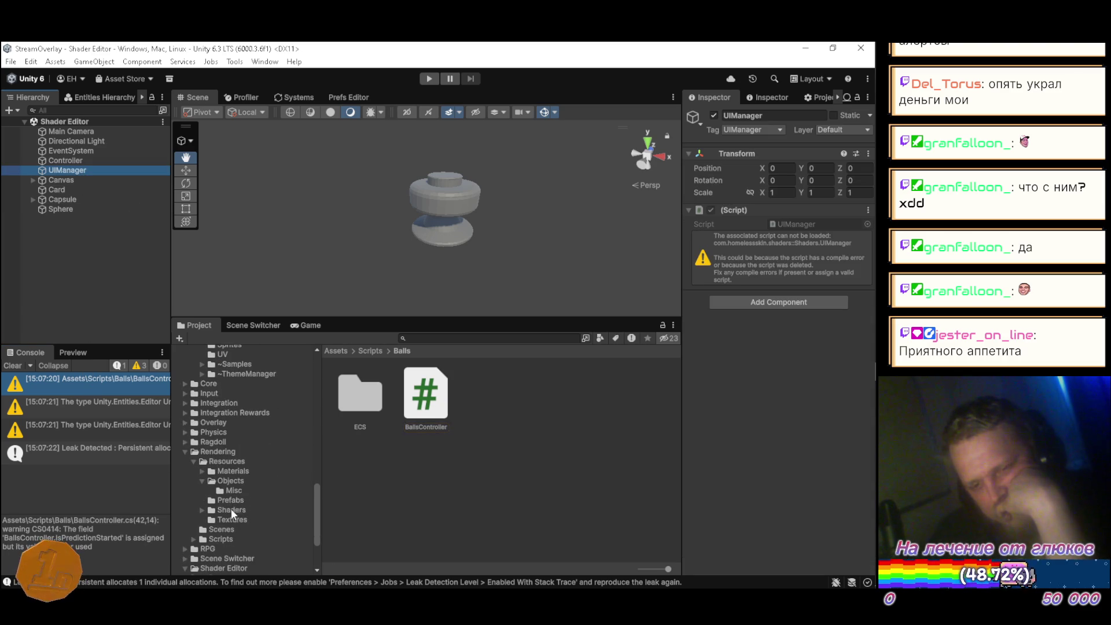
scroll(239, 499, down, 3)
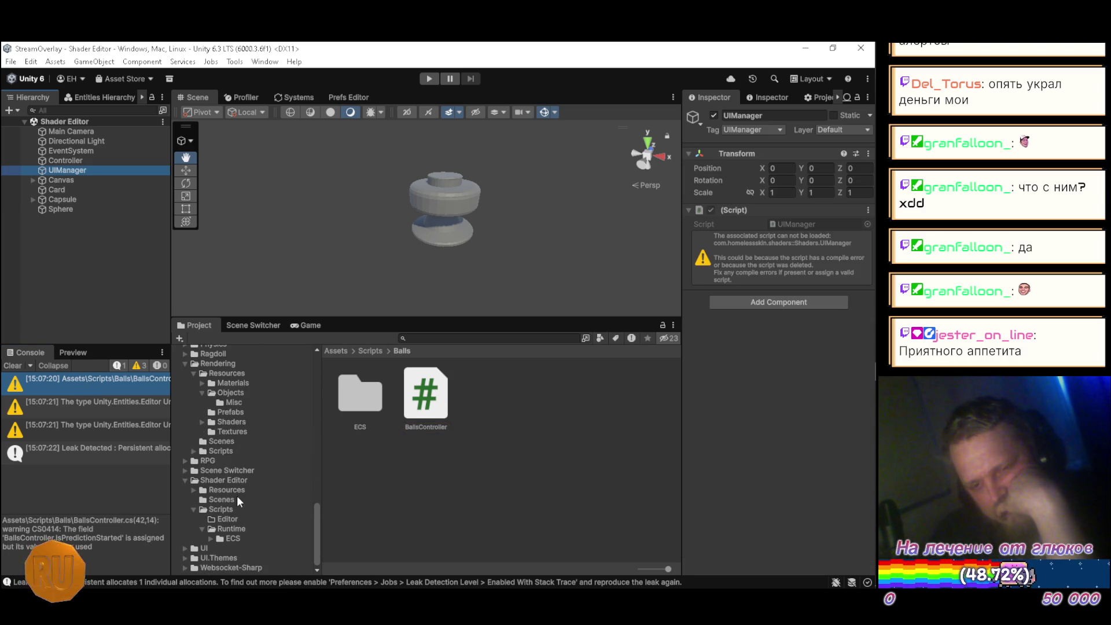
click(231, 529)
mouse_move(625, 405)
mouse_down()
mouse_move(638, 420)
mouse_move(770, 460)
mouse_up()
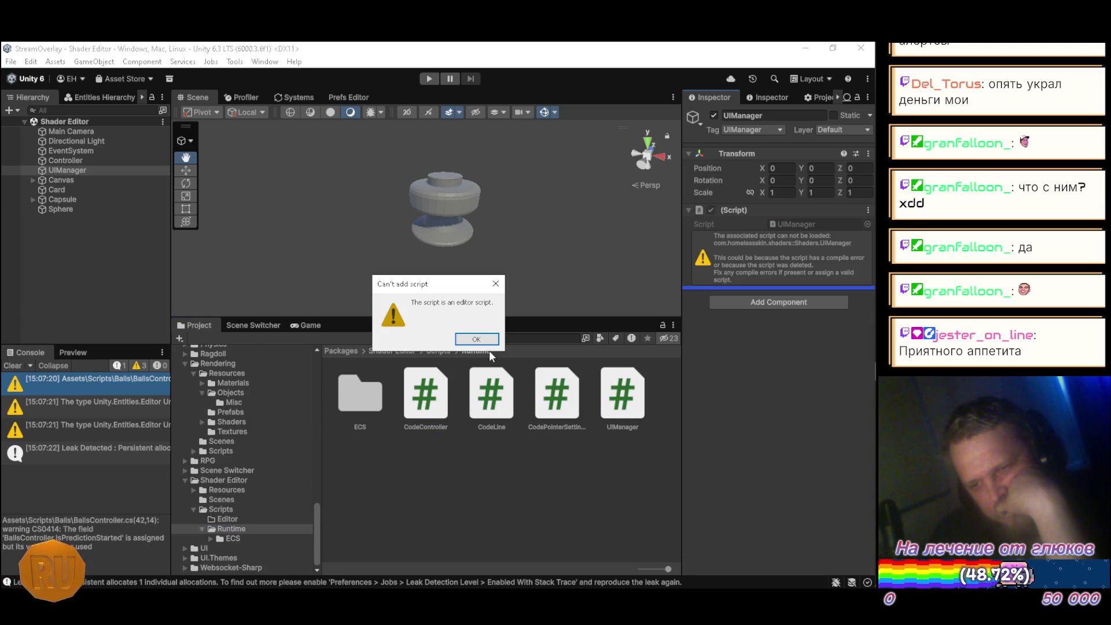
click(476, 339)
click(622, 399)
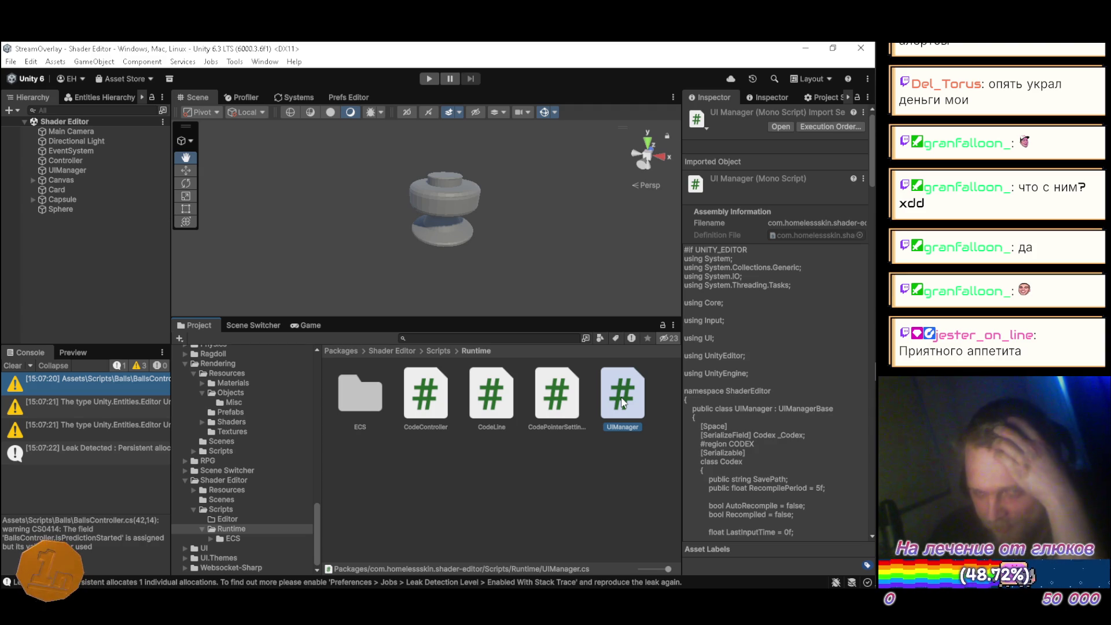
Step: Try attaching CodeController to Controller, then select the Scripts folder's assembly definition asset
click(76, 161)
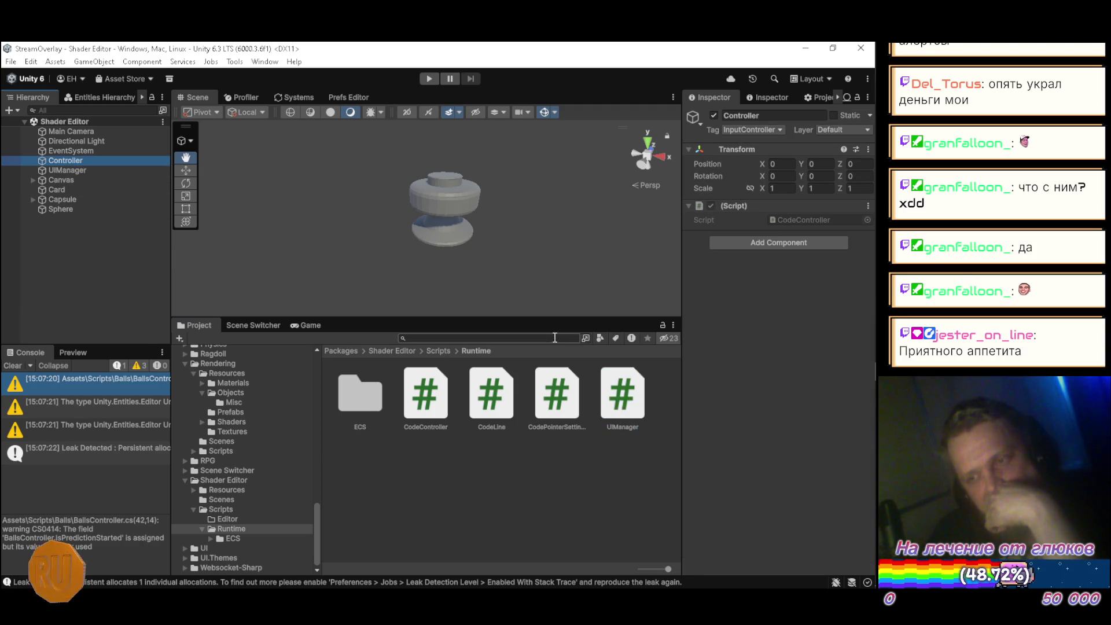
mouse_move(451, 420)
mouse_down()
mouse_move(587, 447)
mouse_move(800, 452)
mouse_up()
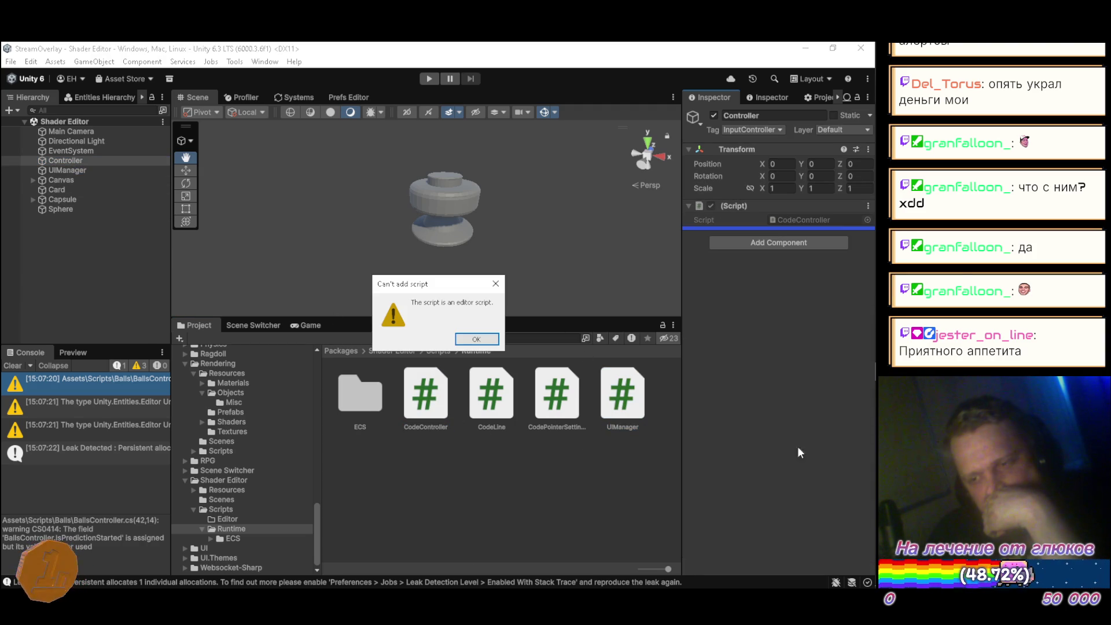
click(475, 340)
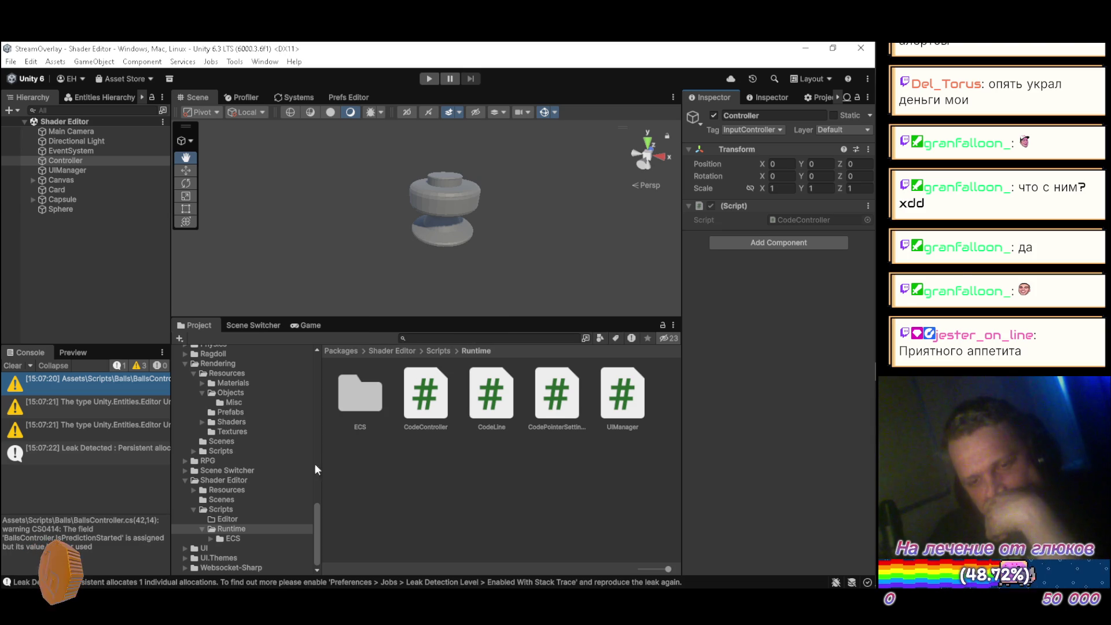
click(220, 510)
click(463, 424)
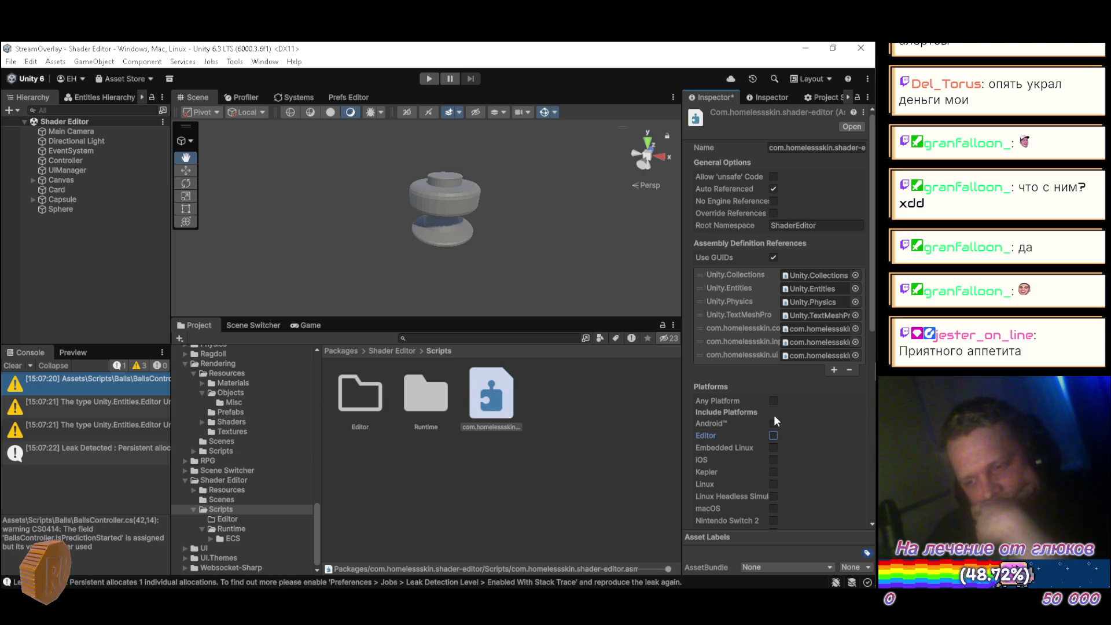
Step: Tick Any Platform on the shader-editor assembly definition, apply, and save the import settings
click(773, 401)
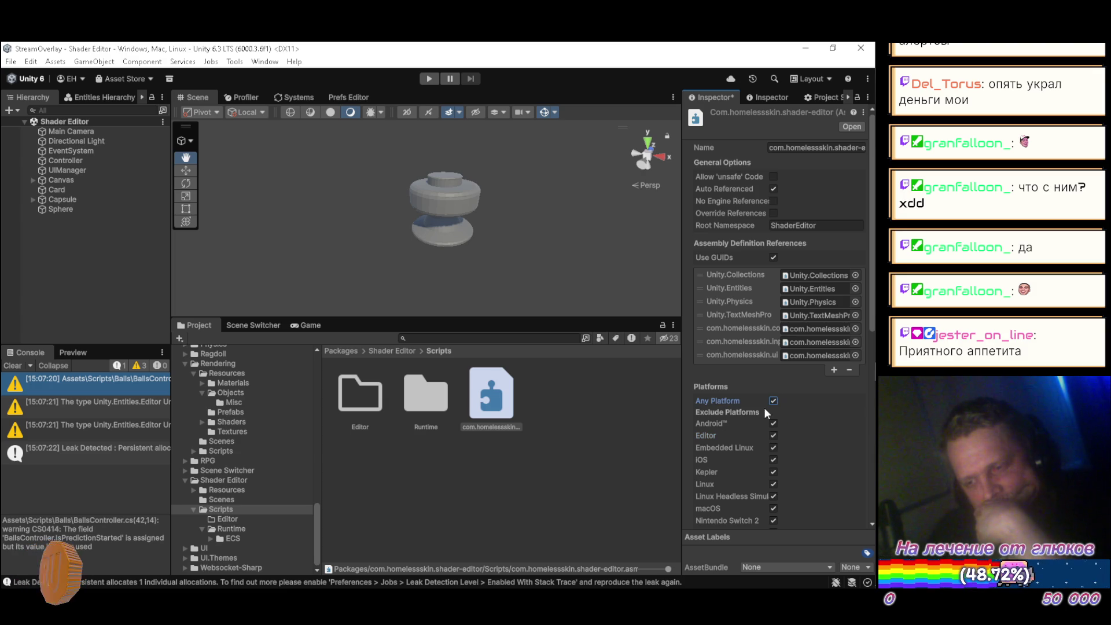
click(597, 441)
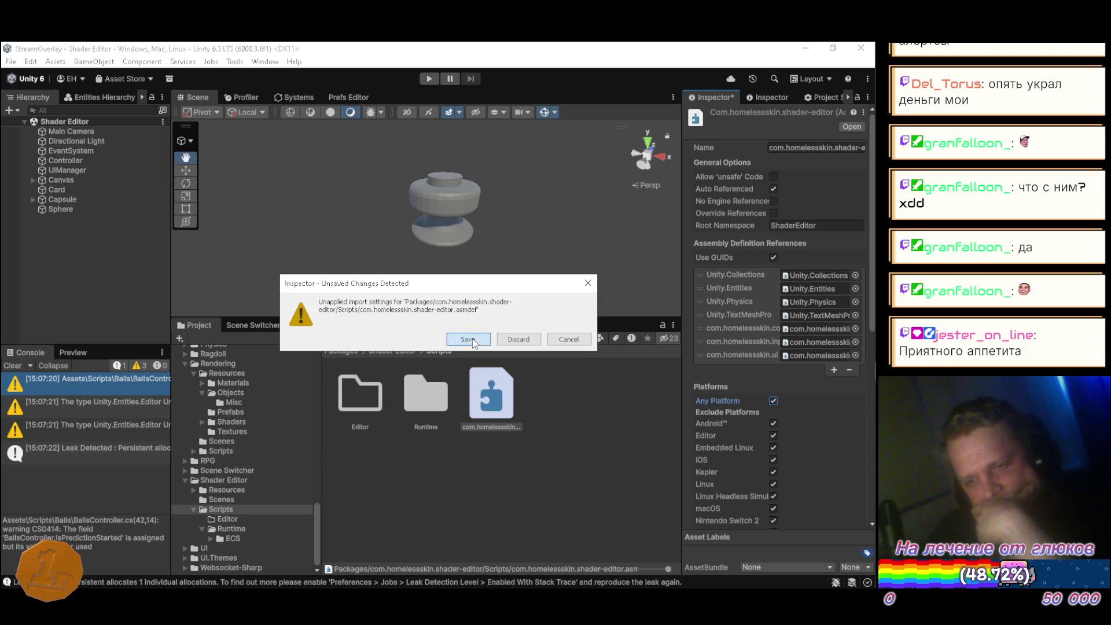
key(Return)
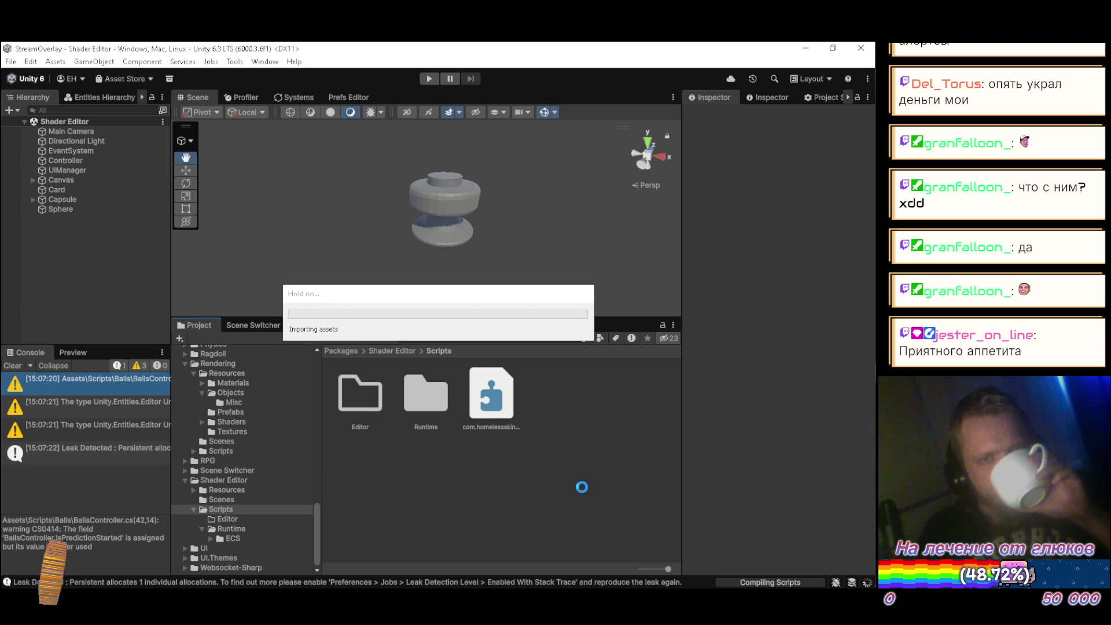
Step: Retry attaching UIManager to its object, then collapse and clear the Console
click(72, 169)
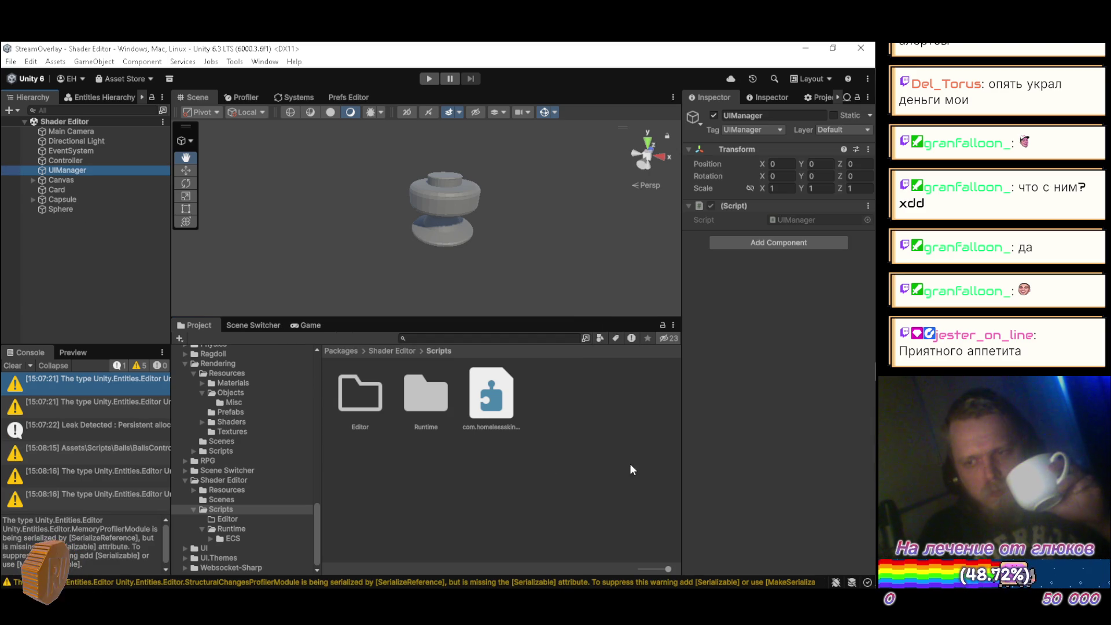
click(246, 528)
drag(612, 437, 769, 440)
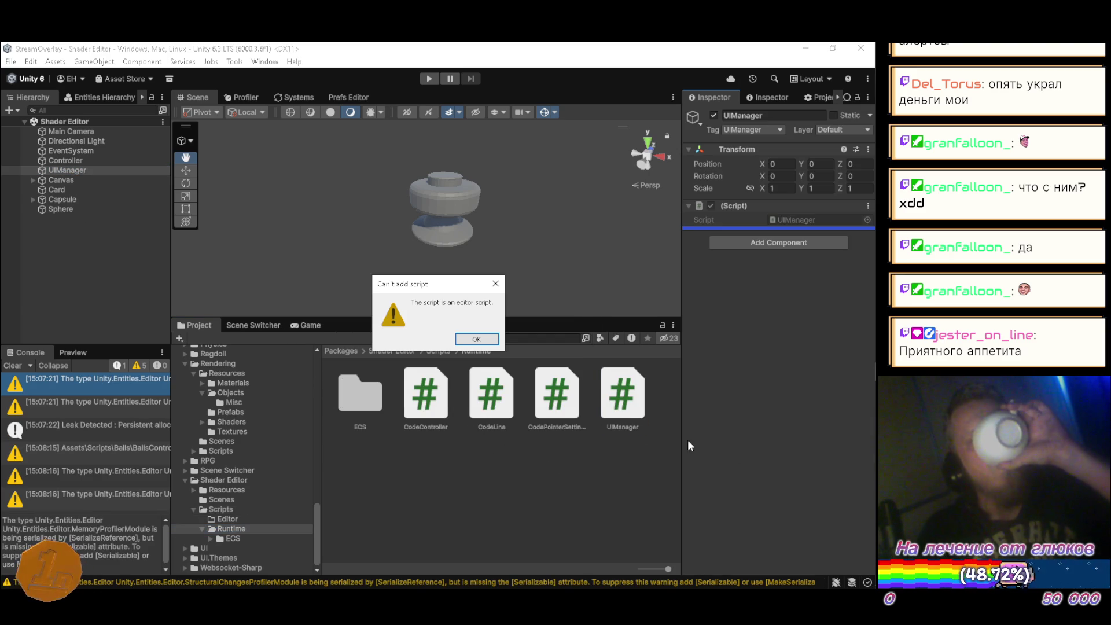
click(476, 339)
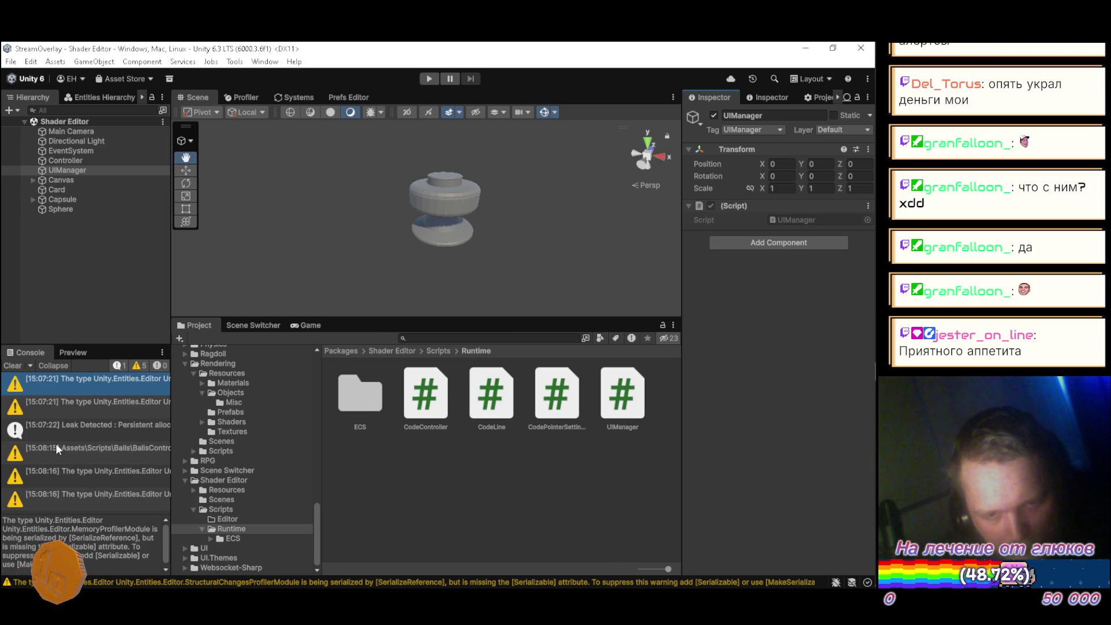
click(53, 365)
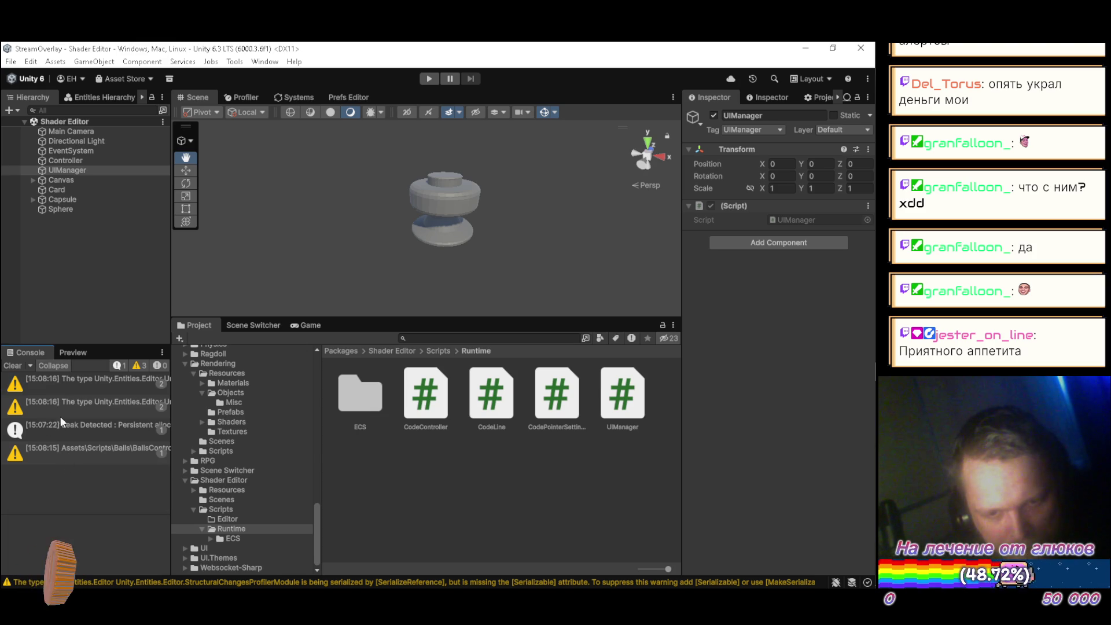
click(12, 365)
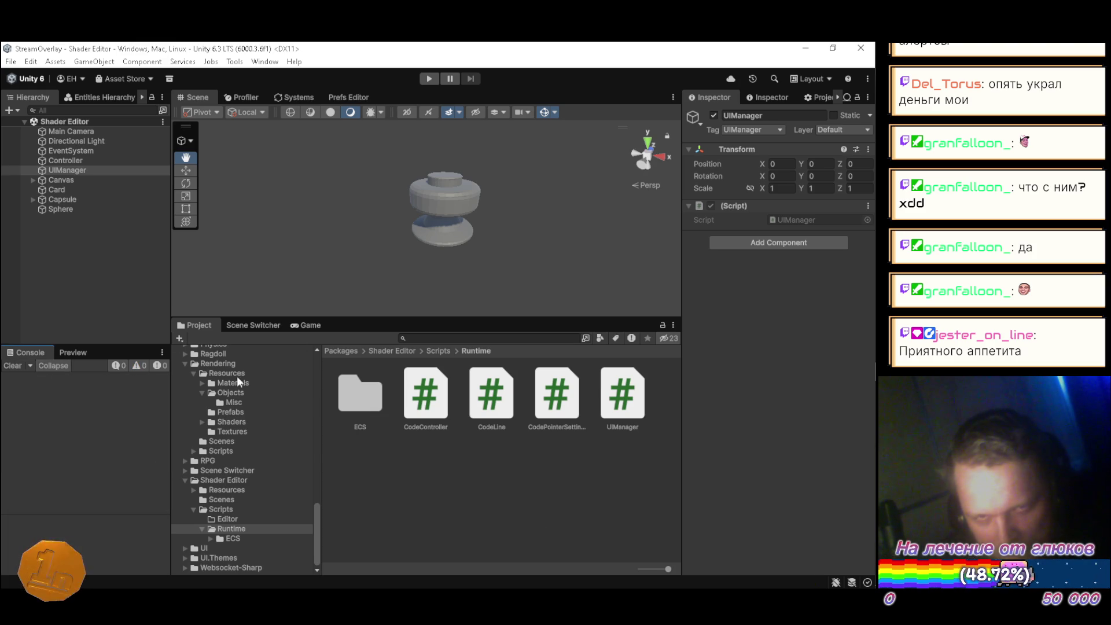
Step: Retry attaching CodeController to Controller, then reimport CodeController.cs
click(66, 160)
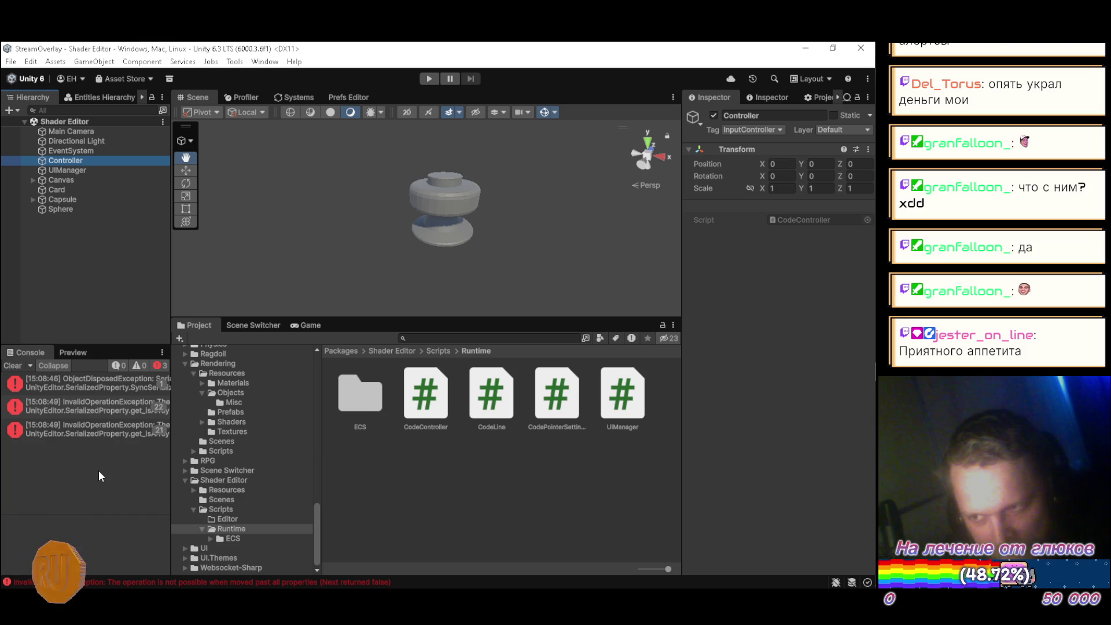
click(102, 268)
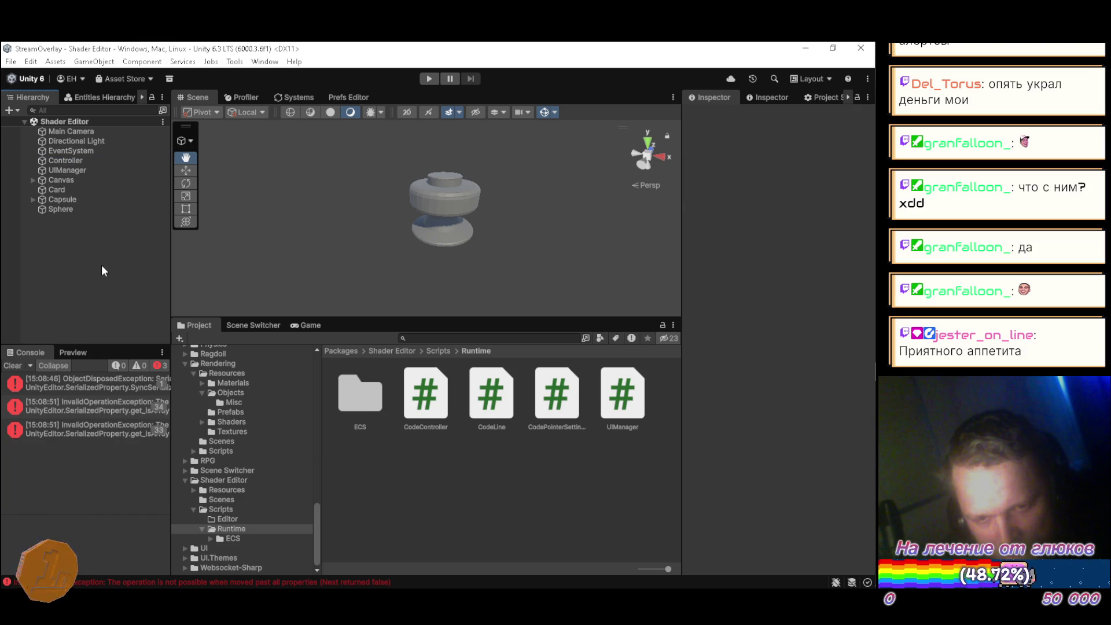
click(68, 163)
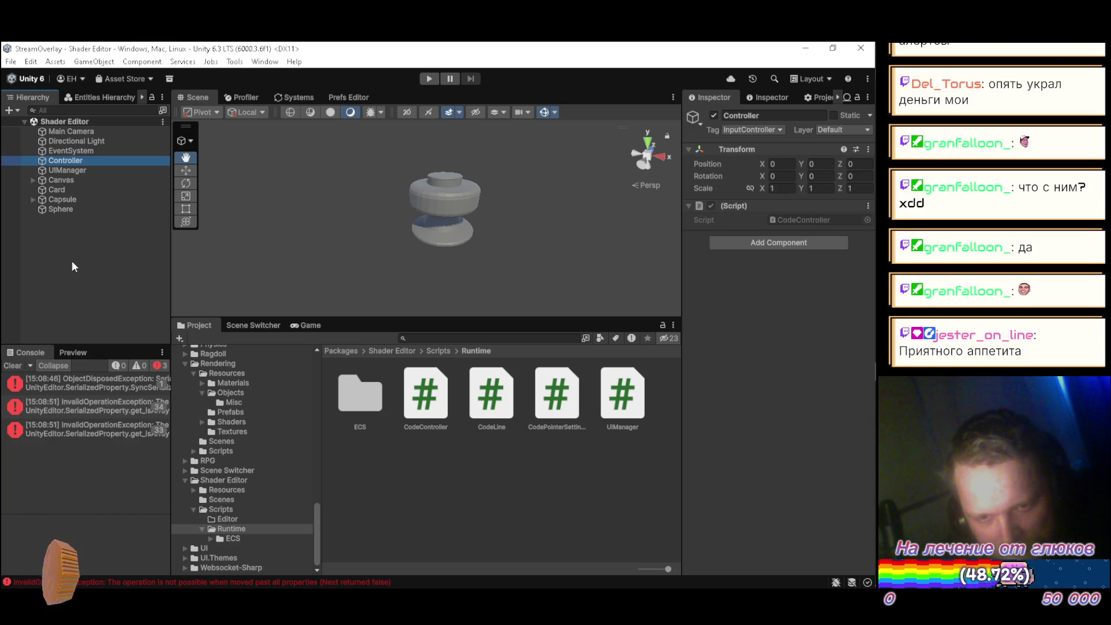
mouse_move(426, 397)
mouse_down()
mouse_move(553, 449)
mouse_move(721, 480)
mouse_up()
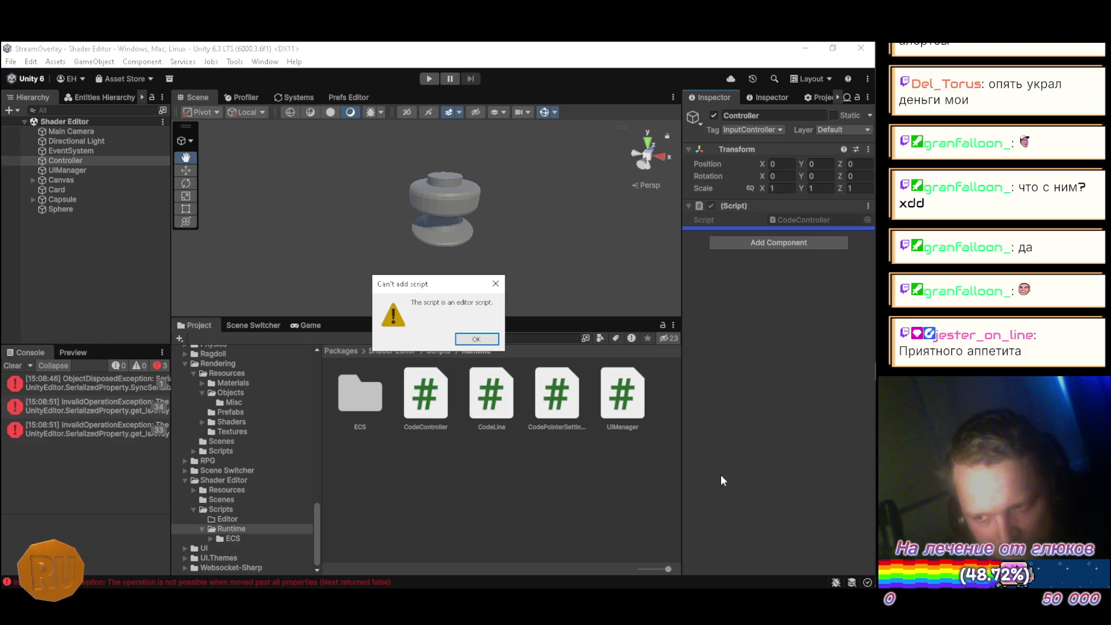
click(476, 340)
right_click(418, 412)
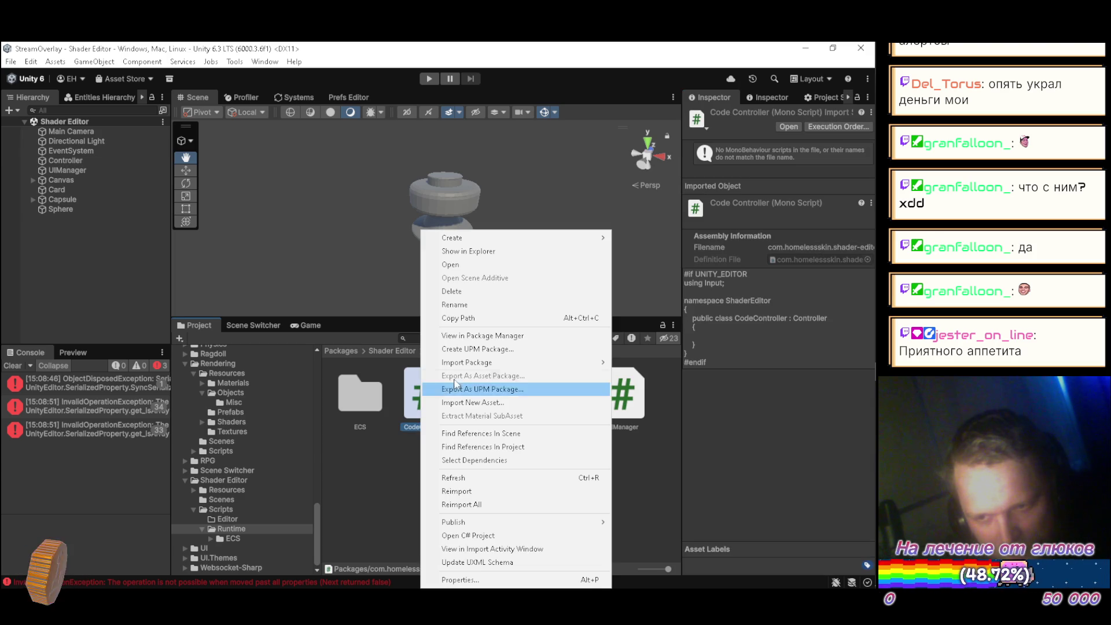
click(473, 491)
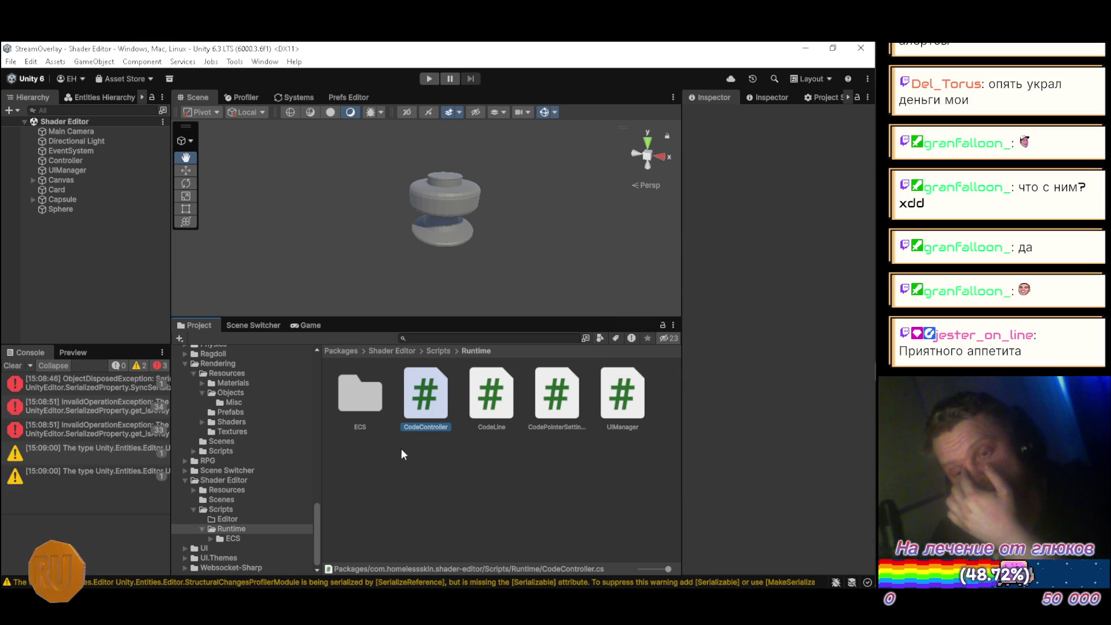
Step: Clear the Console, retry attaching CodeController to Controller, and open the Shader Editor package root folder
click(13, 365)
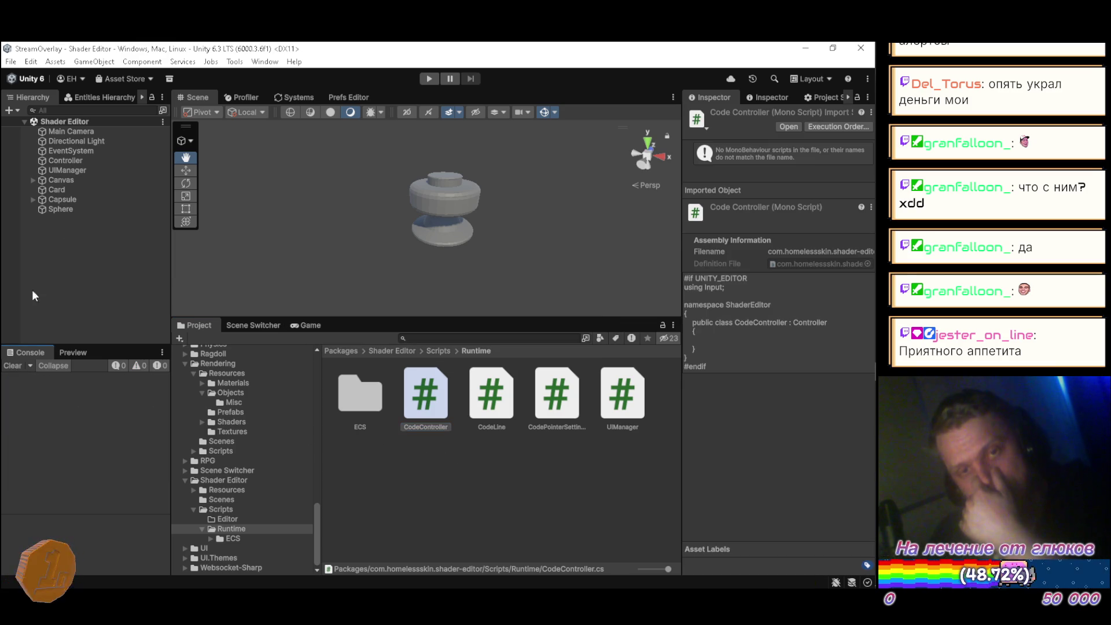
click(75, 163)
drag(454, 431, 781, 477)
click(483, 338)
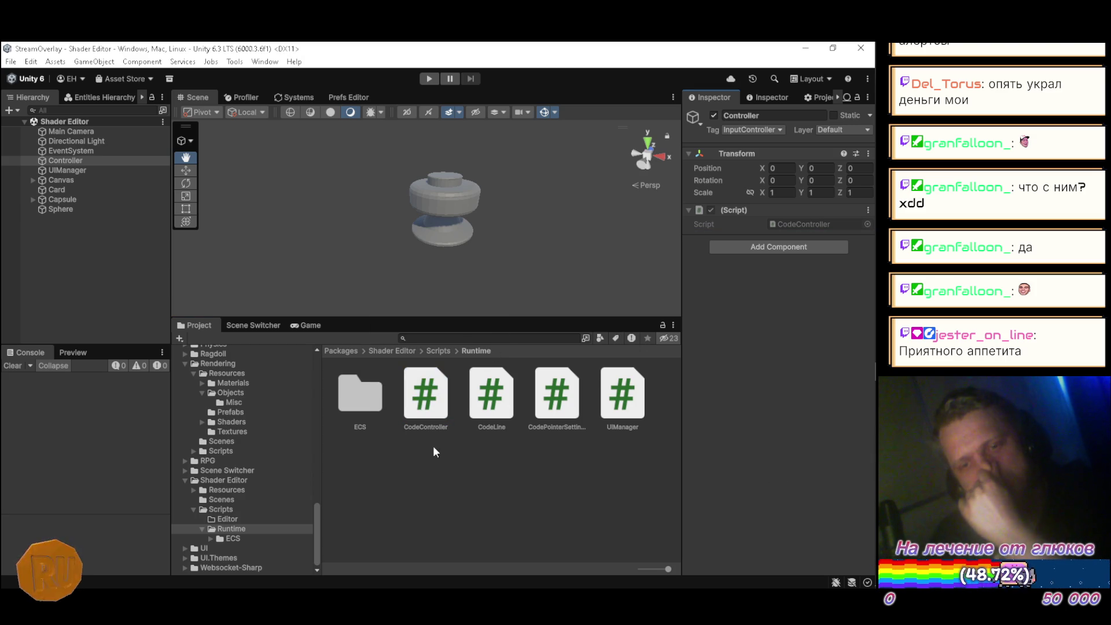
click(242, 483)
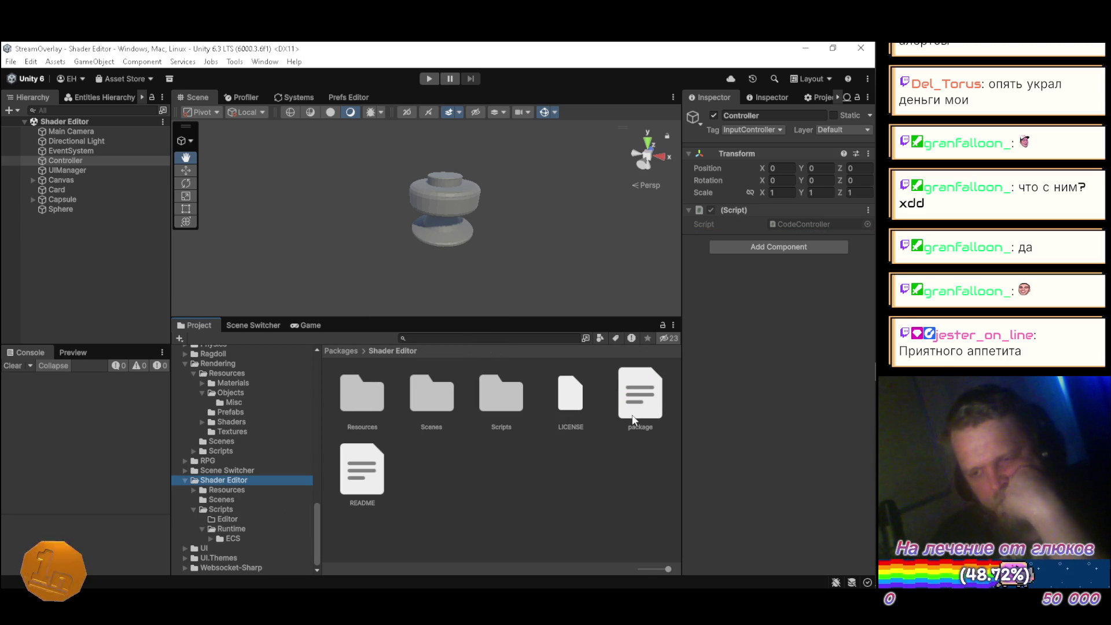
Step: Inspect the Shader Editor package manifest and the assembly definition's settings
click(647, 431)
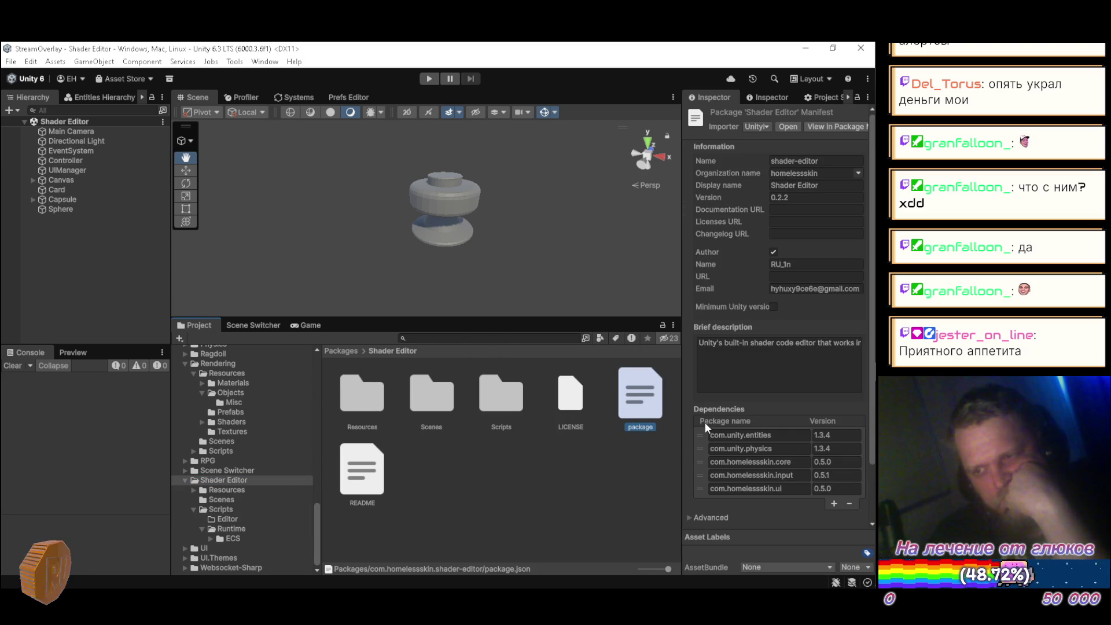
scroll(704, 422, down, 3)
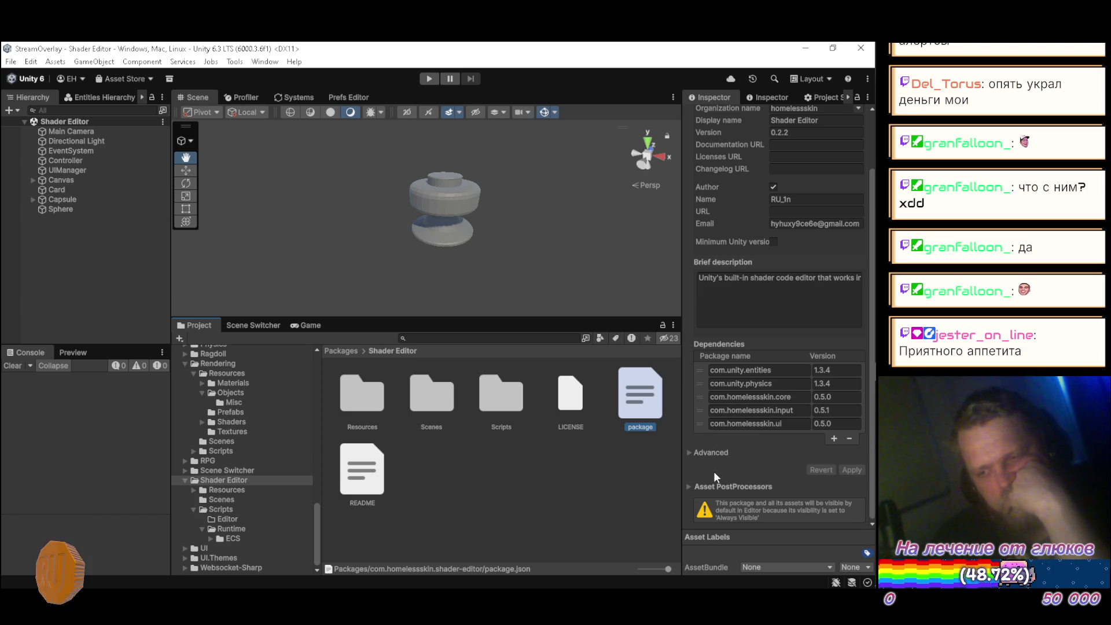
scroll(713, 471, up, 3)
click(221, 508)
click(475, 418)
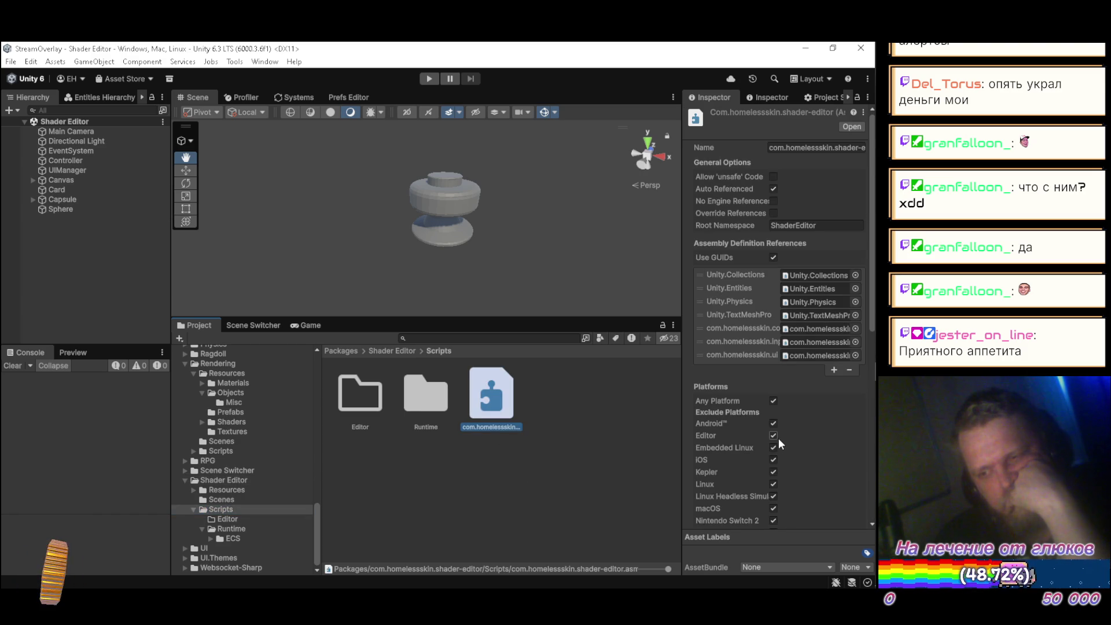
Step: Reimport the com.homelessskin.shader-editor assembly definition, then bring up the quick scene switcher
scroll(784, 433, down, 15)
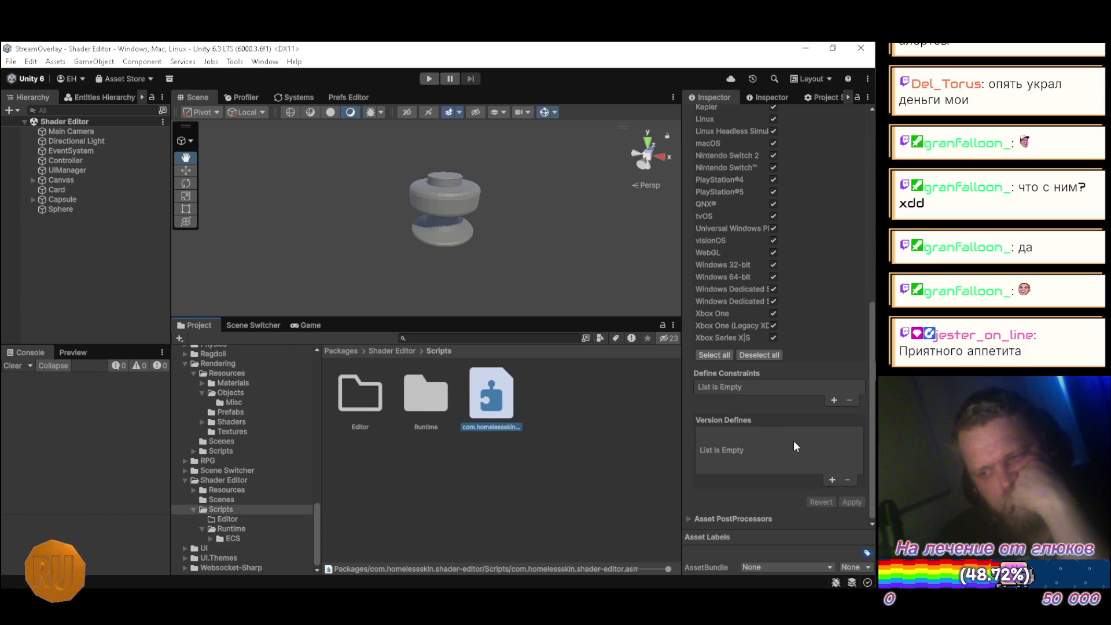
scroll(795, 444, up, 15)
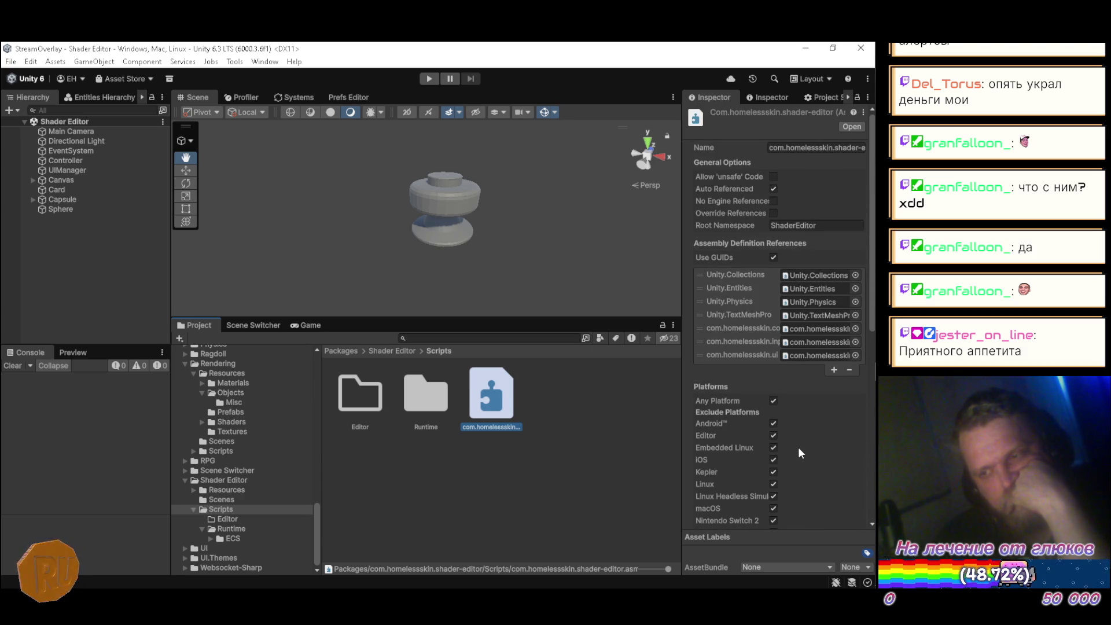
scroll(799, 448, down, 15)
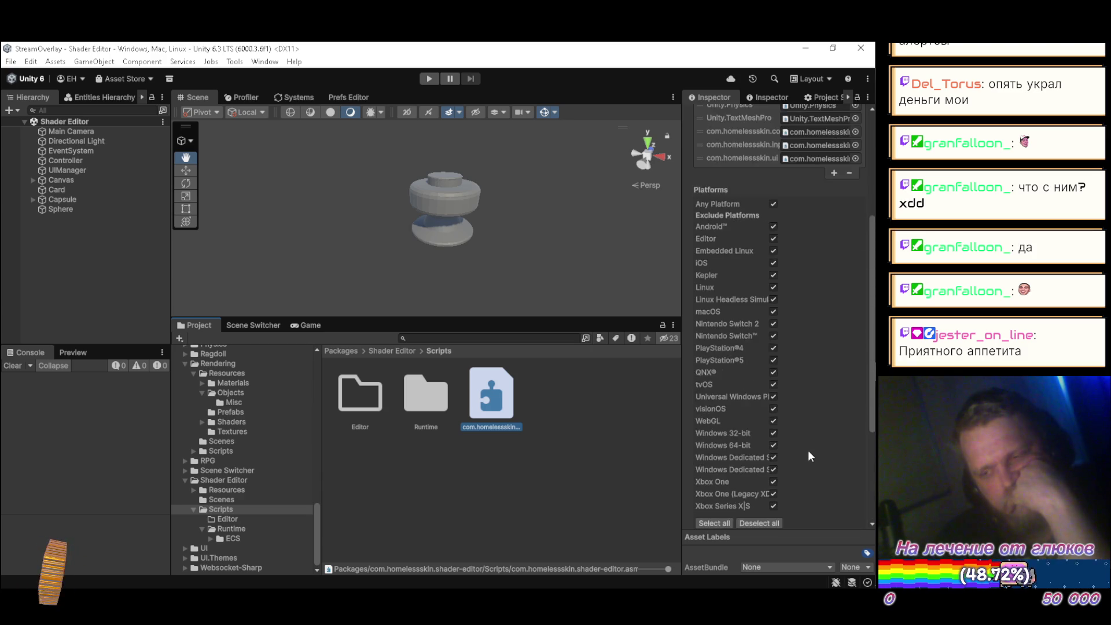
right_click(512, 401)
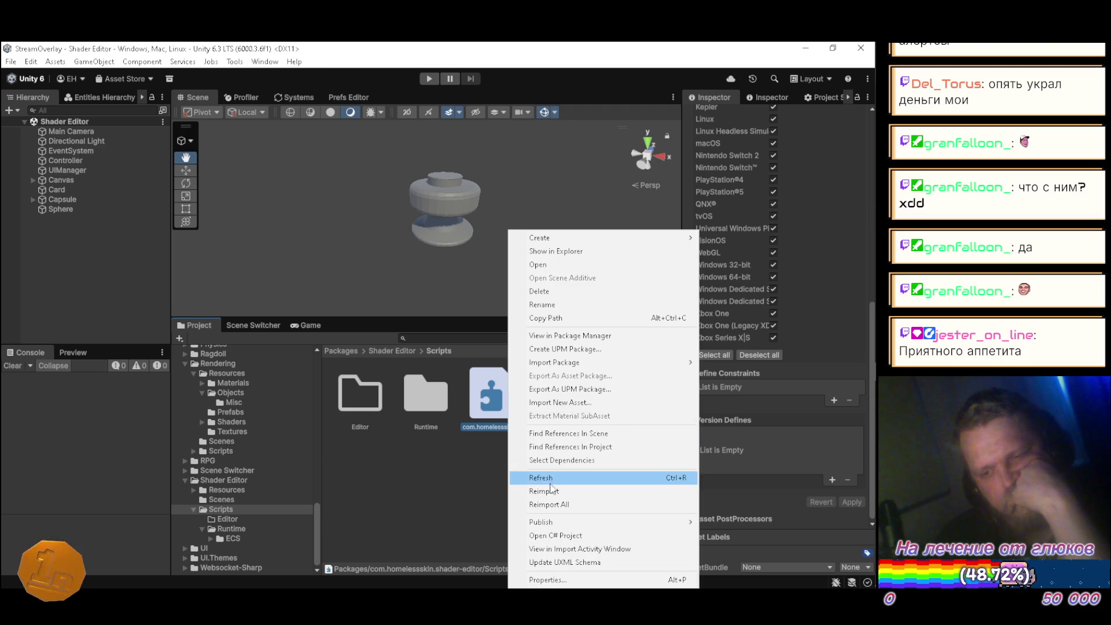
click(548, 494)
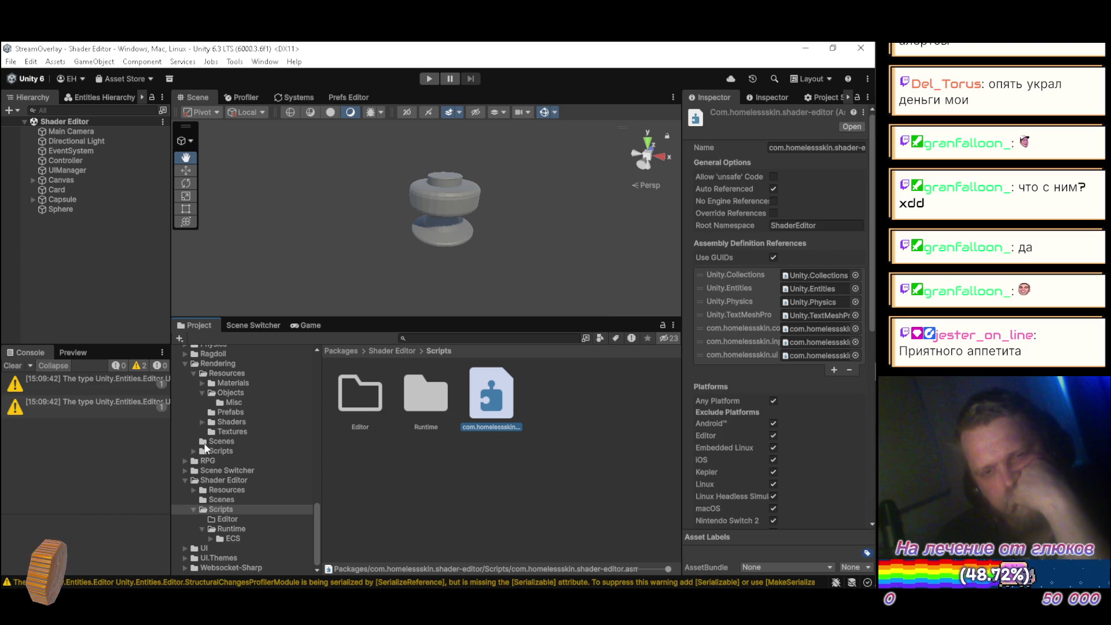
click(258, 325)
Step: Load SampleScene_NDI, remove the Shader Editor package in Package Manager, then switch to YouTube Music
click(451, 372)
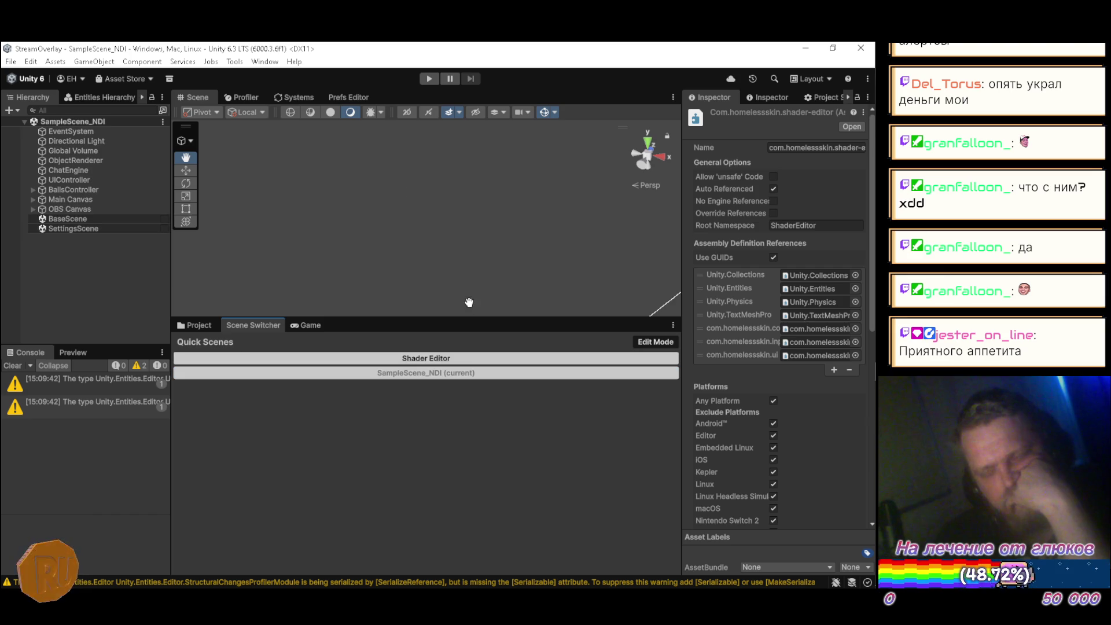
click(265, 61)
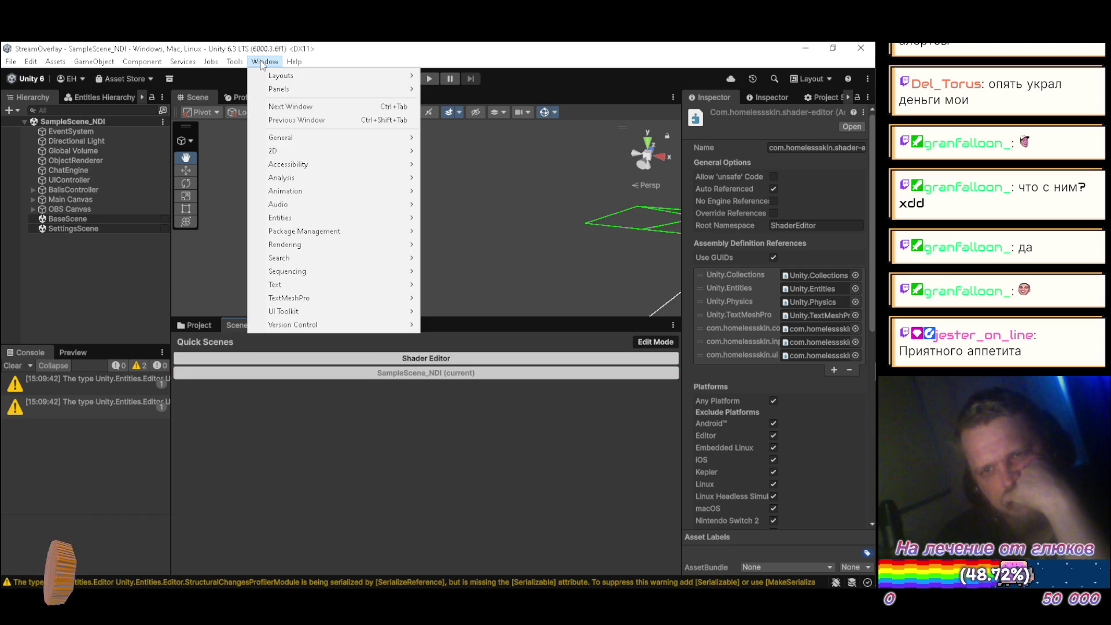
mouse_move(401, 231)
click(449, 231)
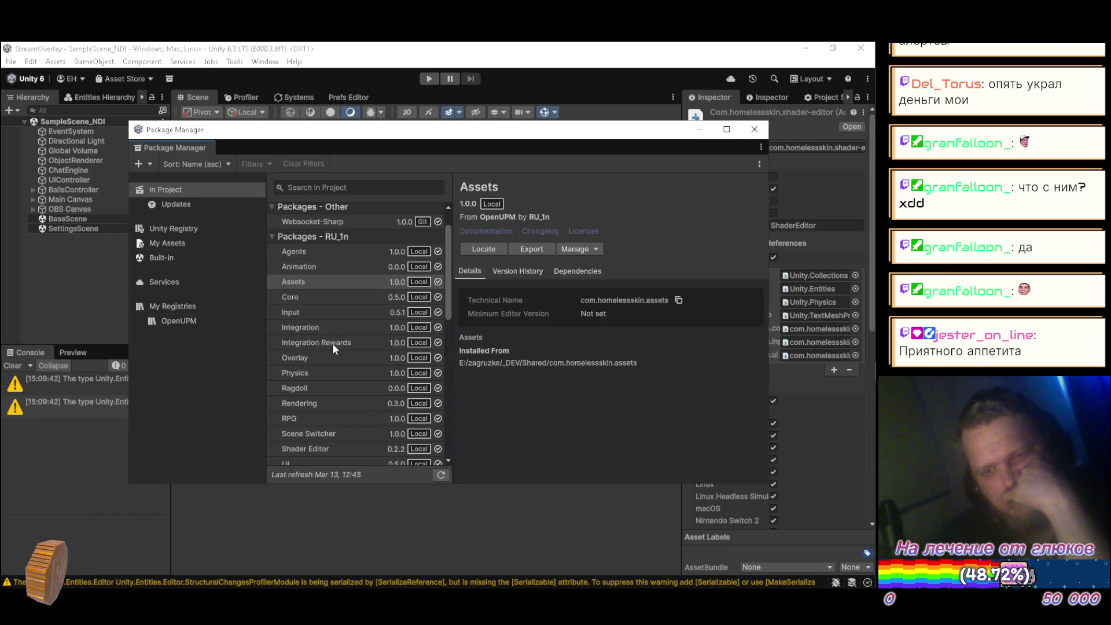
click(322, 448)
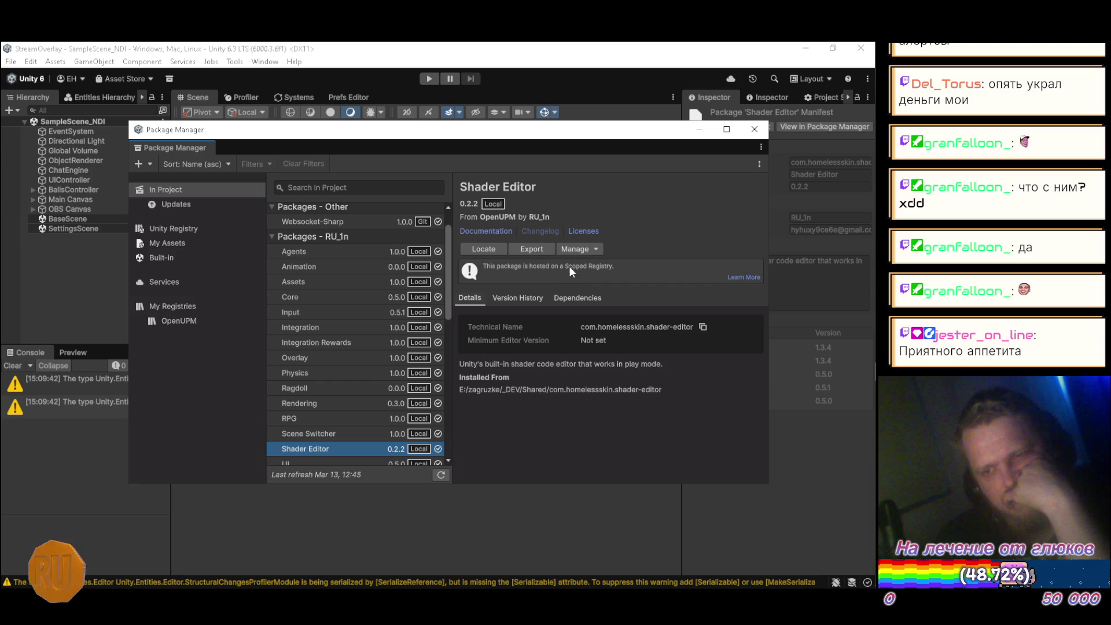
click(591, 248)
click(578, 301)
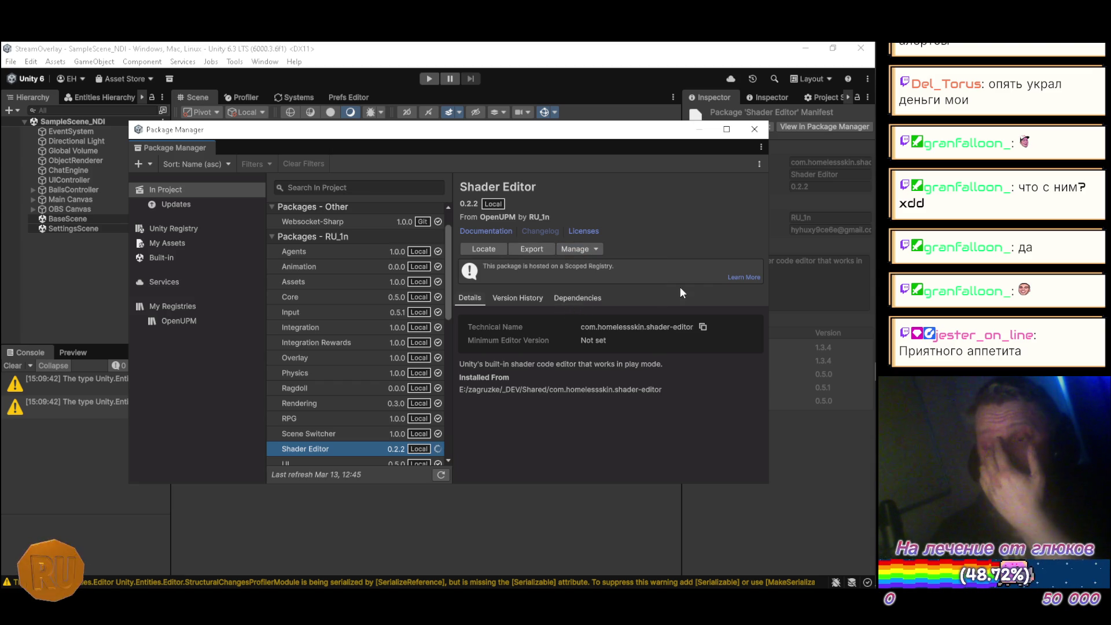
mouse_move(858, 112)
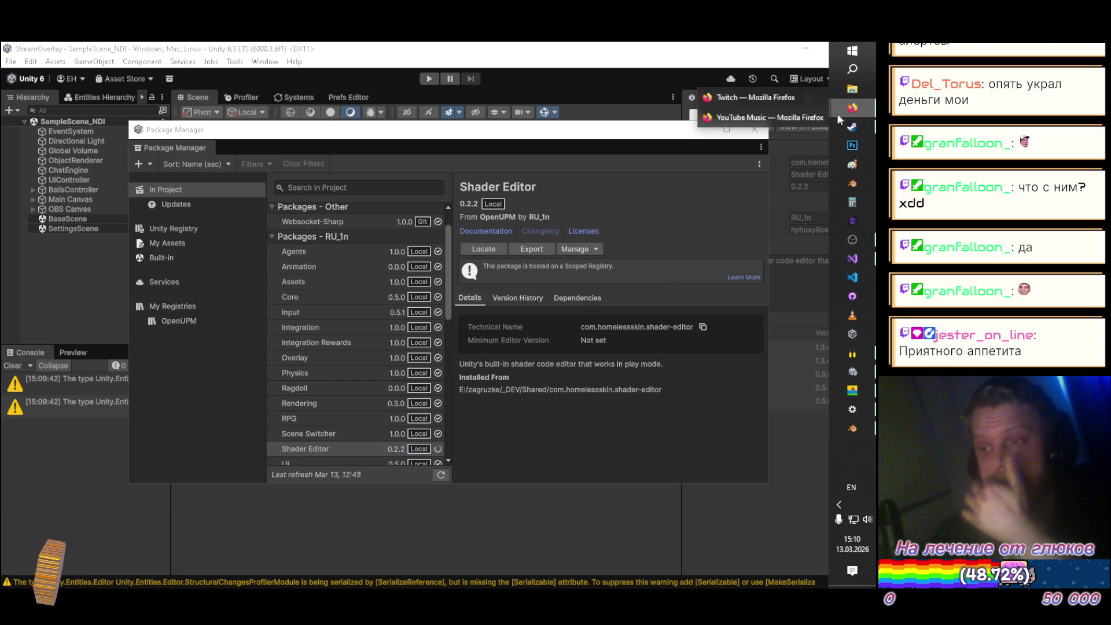
click(724, 115)
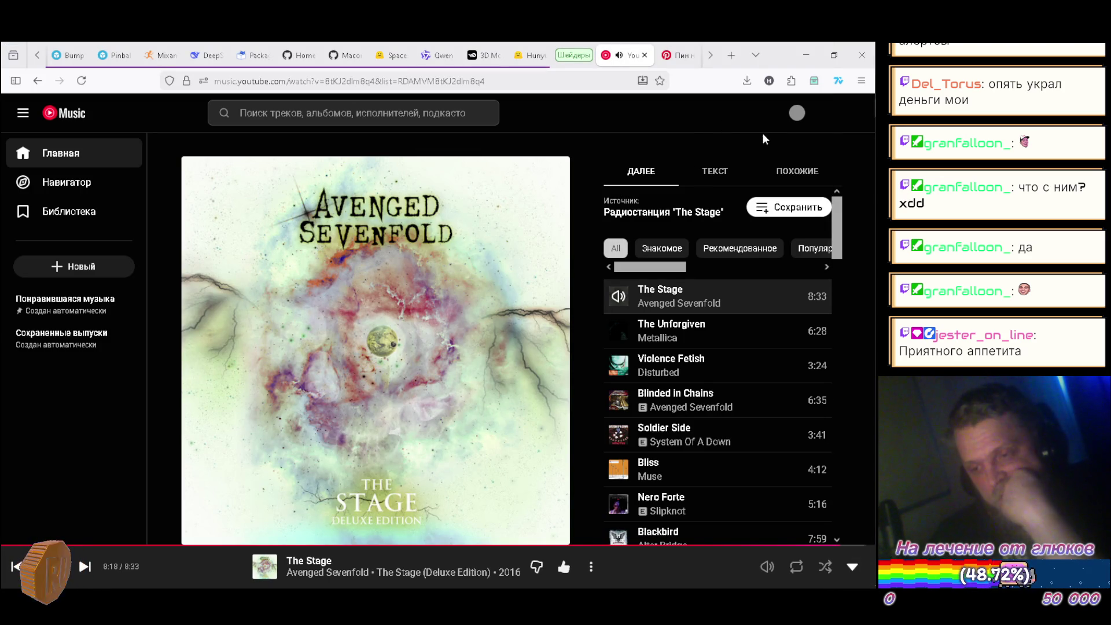
click(803, 51)
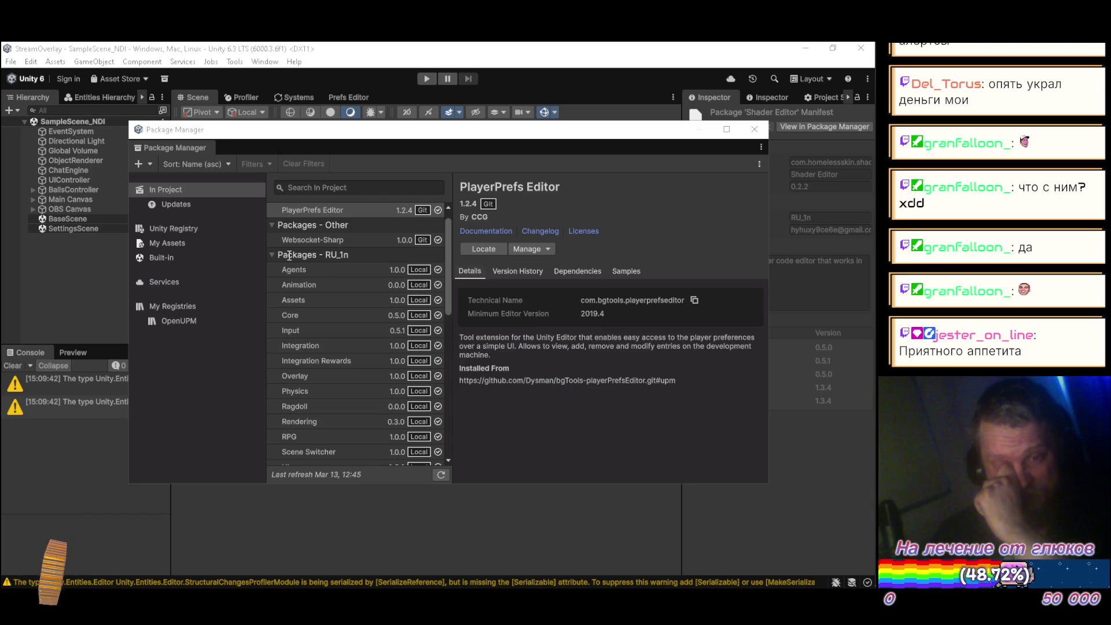
Step: Install Shader Editor from disk using Shared/com.homelessskin.shader-editor/package.json, then bring the browser forward
click(149, 165)
click(154, 180)
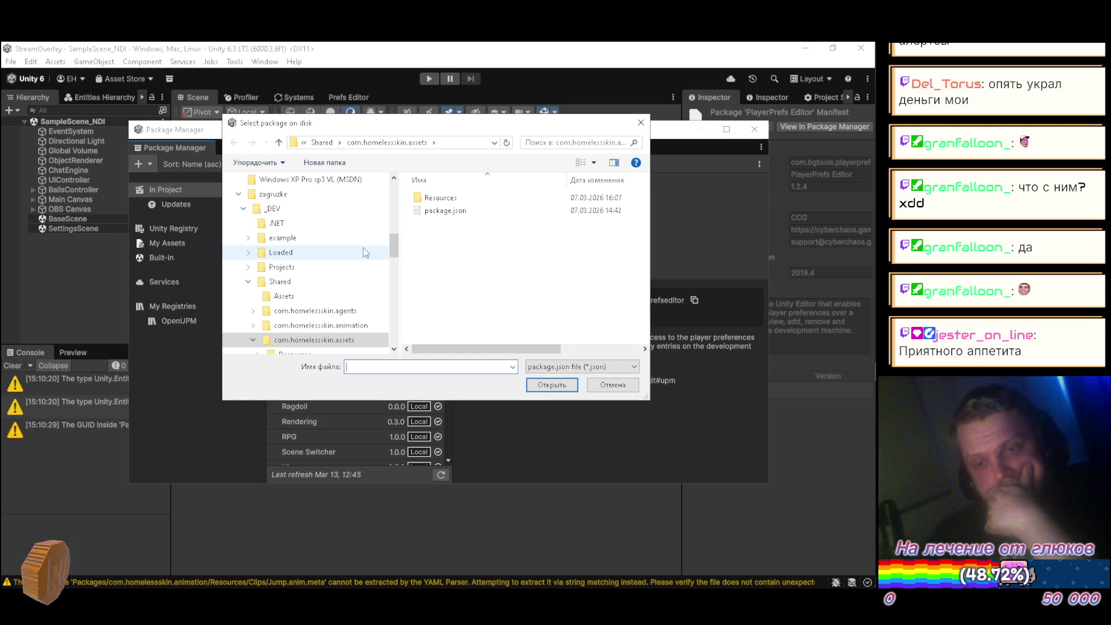
click(278, 142)
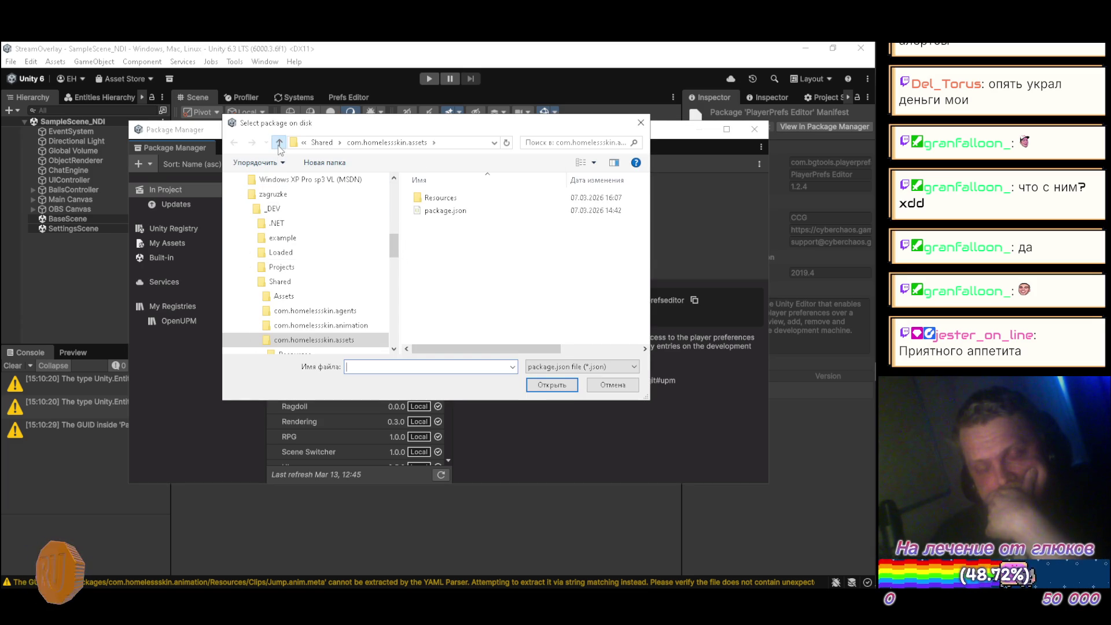
scroll(468, 283, down, 4)
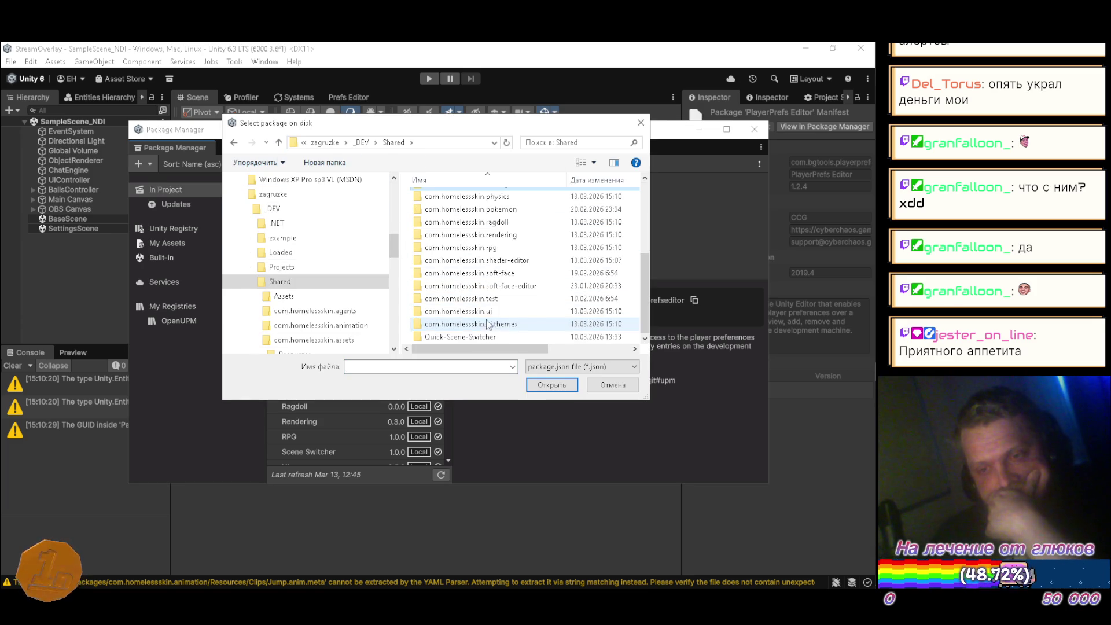
double_click(486, 261)
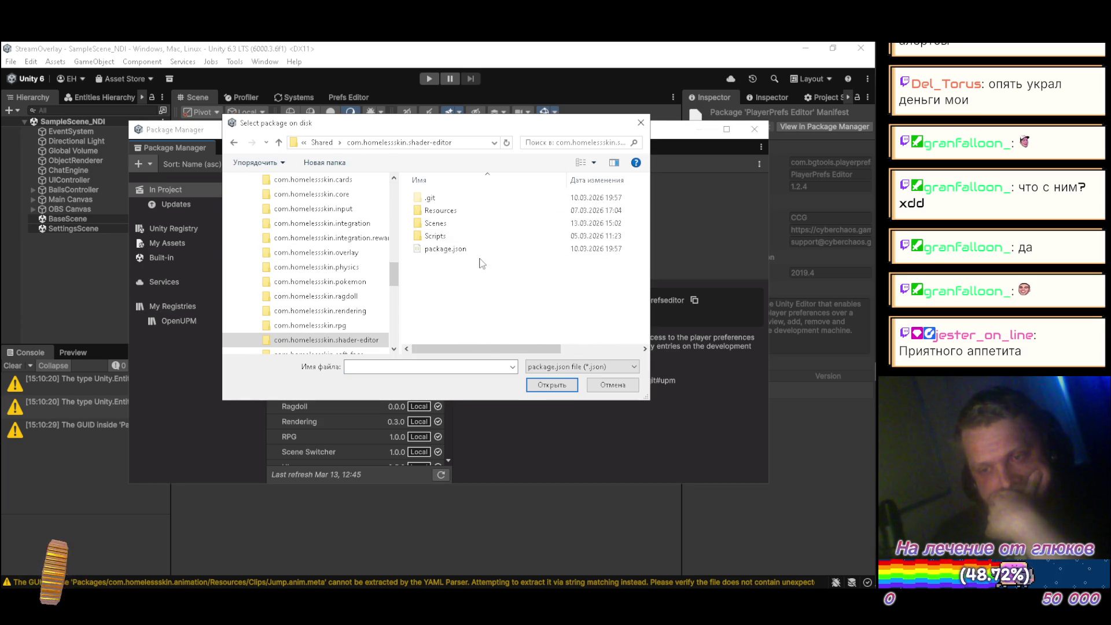
click(446, 248)
click(549, 384)
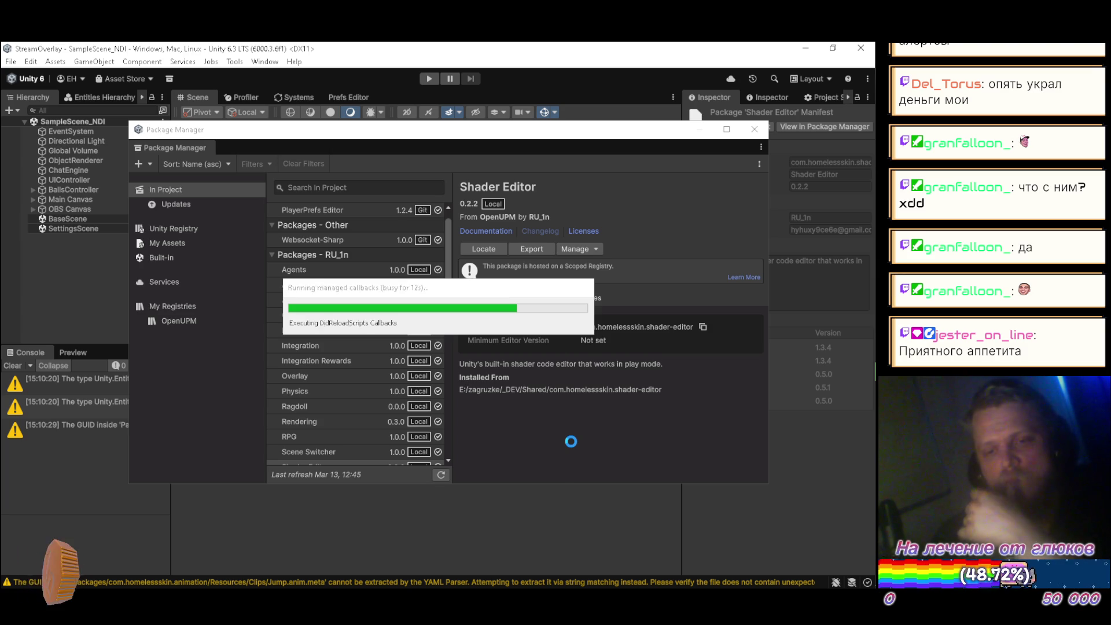
mouse_move(855, 105)
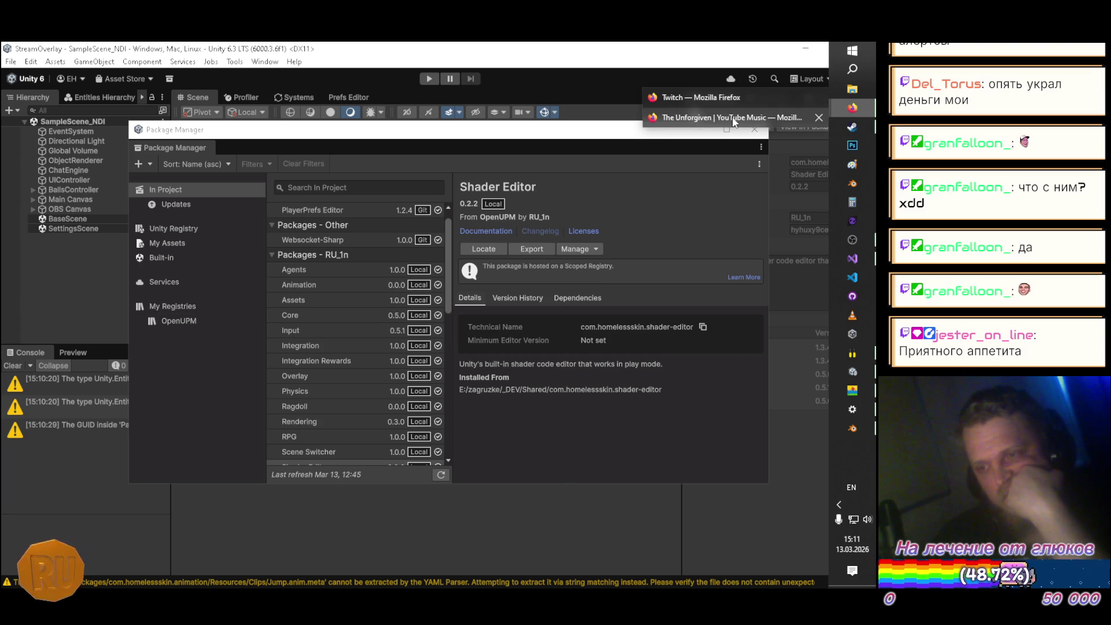
click(732, 117)
click(298, 55)
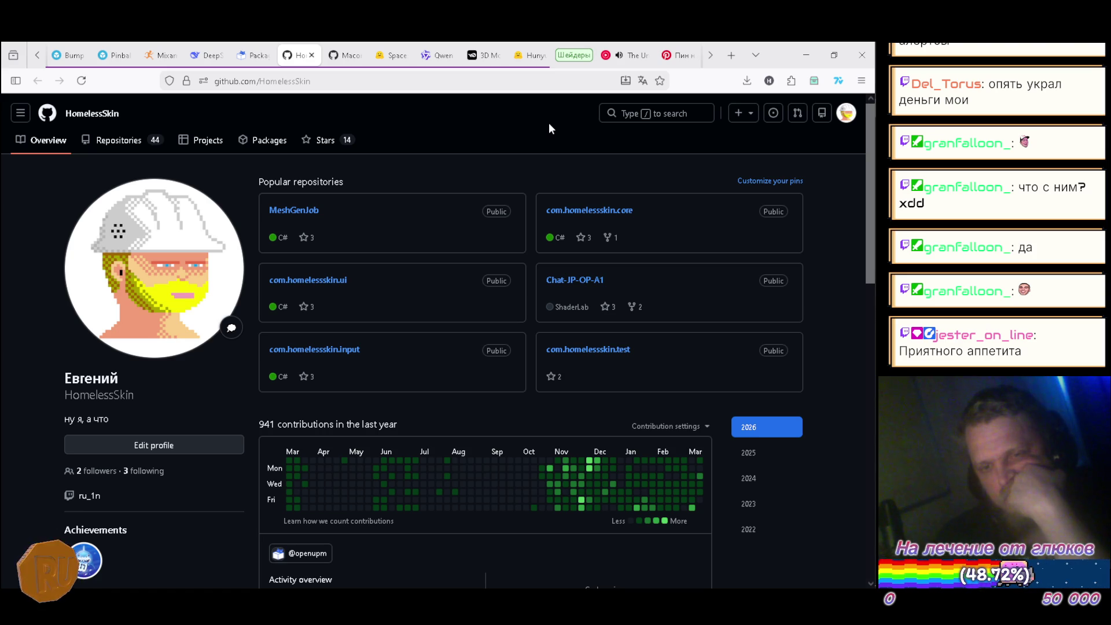
scroll(537, 121, down, 4)
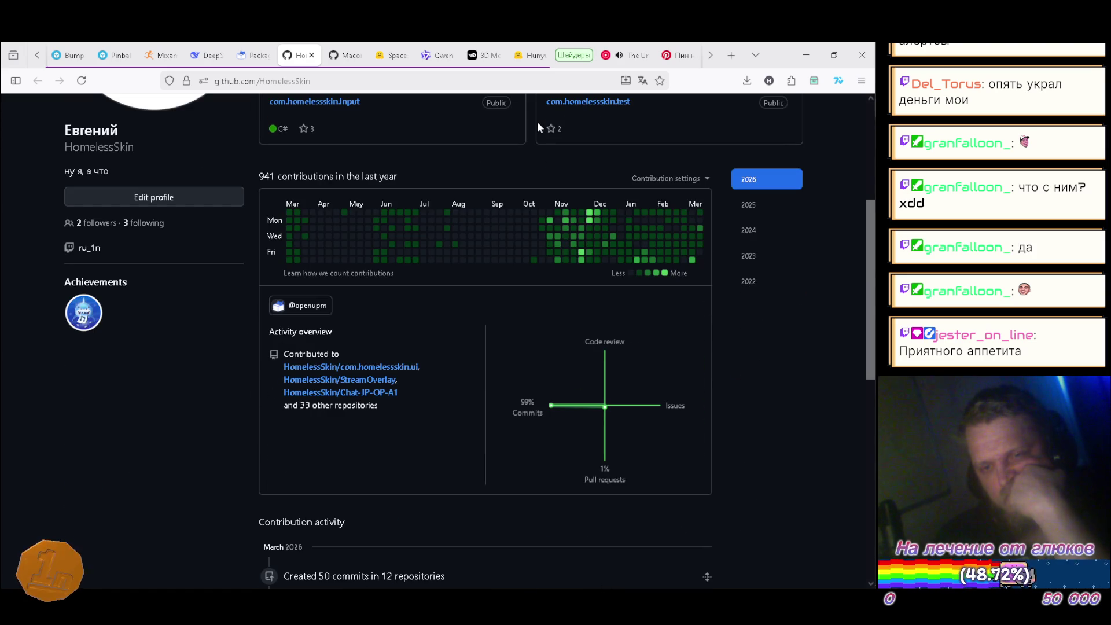
scroll(537, 122, down, 1)
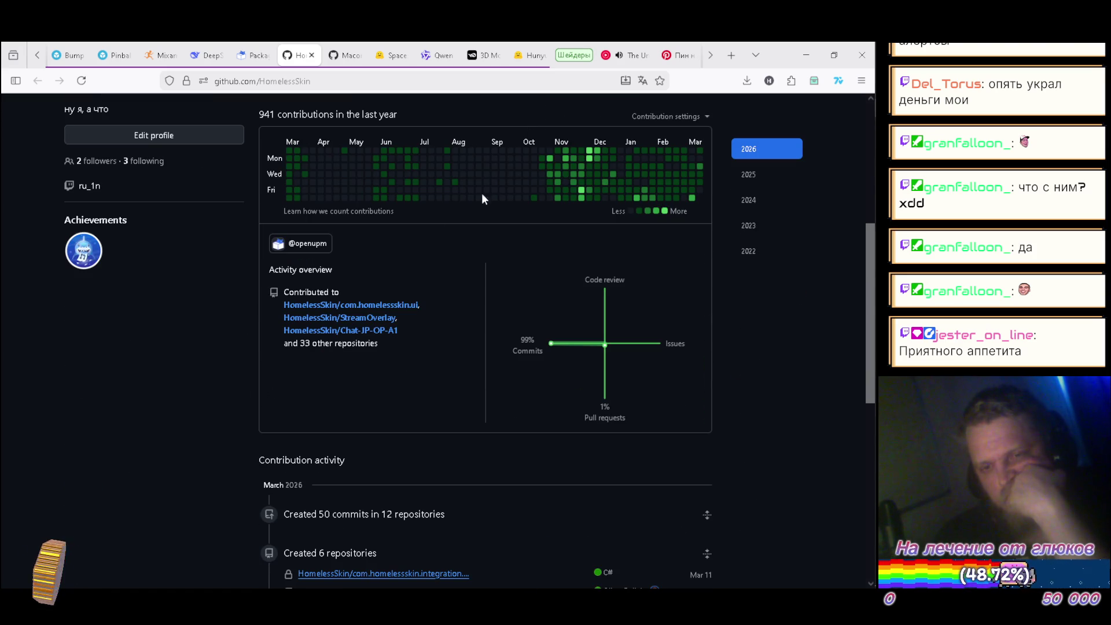
mouse_move(311, 245)
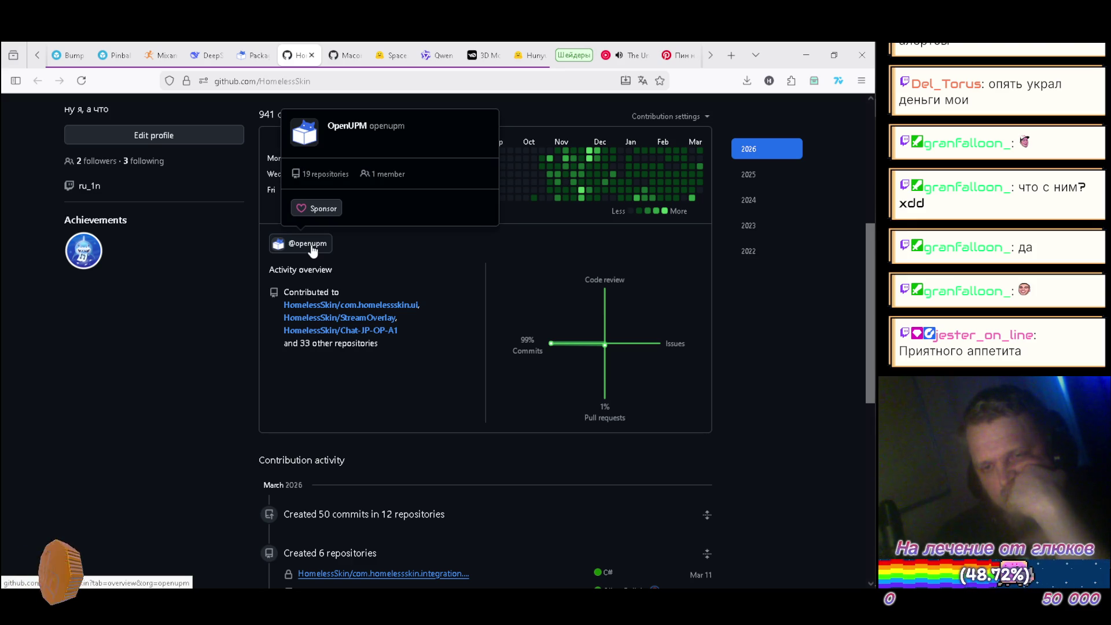
scroll(448, 272, up, 1)
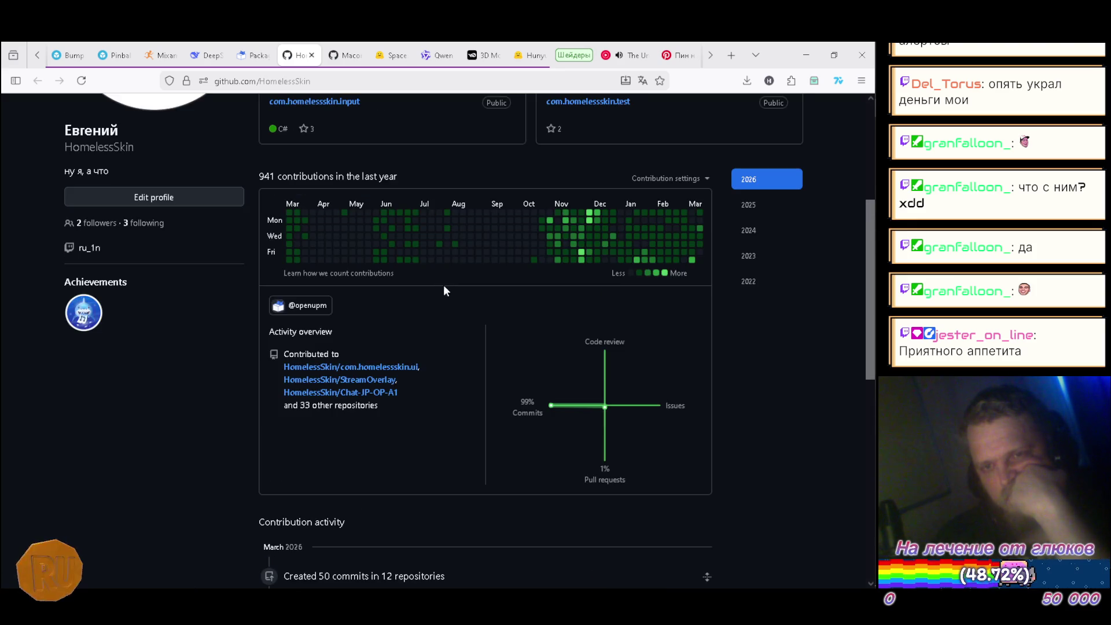
scroll(449, 301, down, 3)
scroll(456, 301, down, 2)
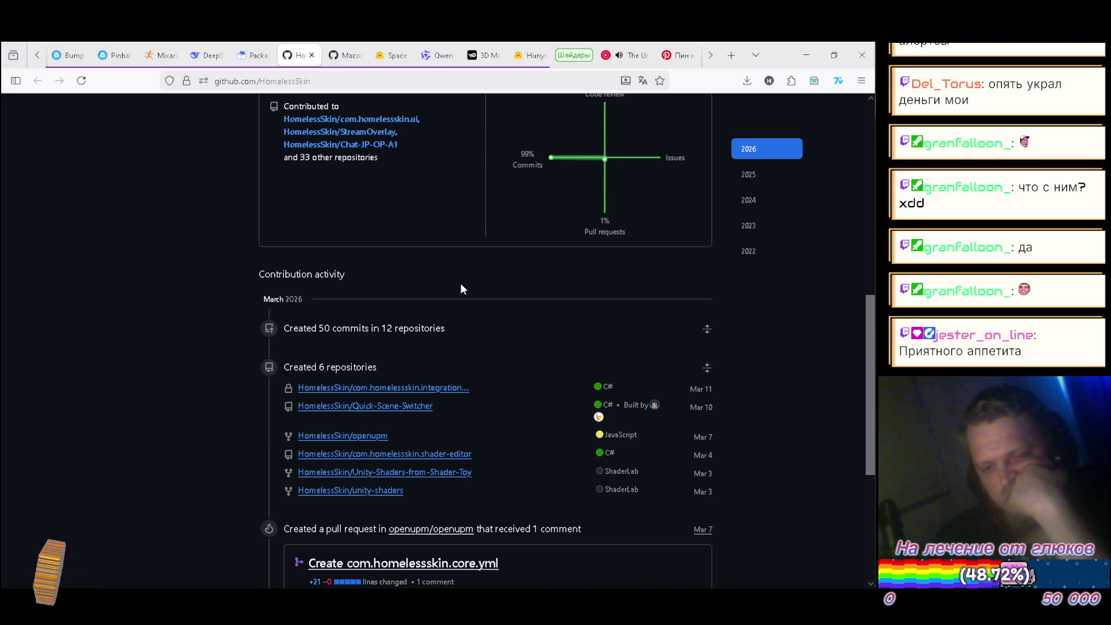
scroll(461, 287, up, 10)
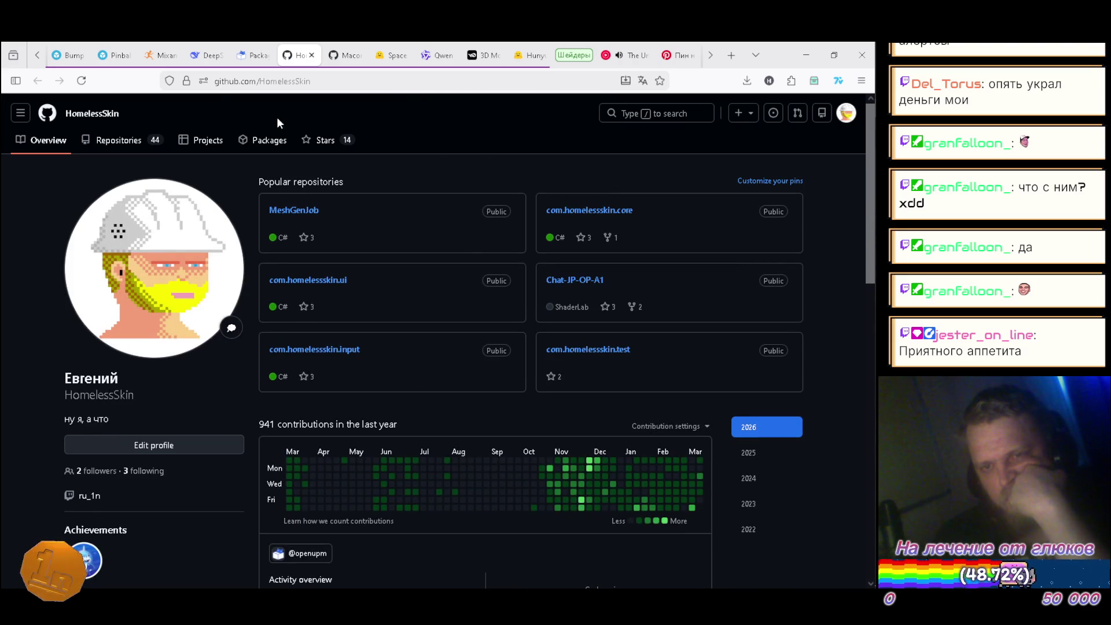
click(634, 56)
click(806, 56)
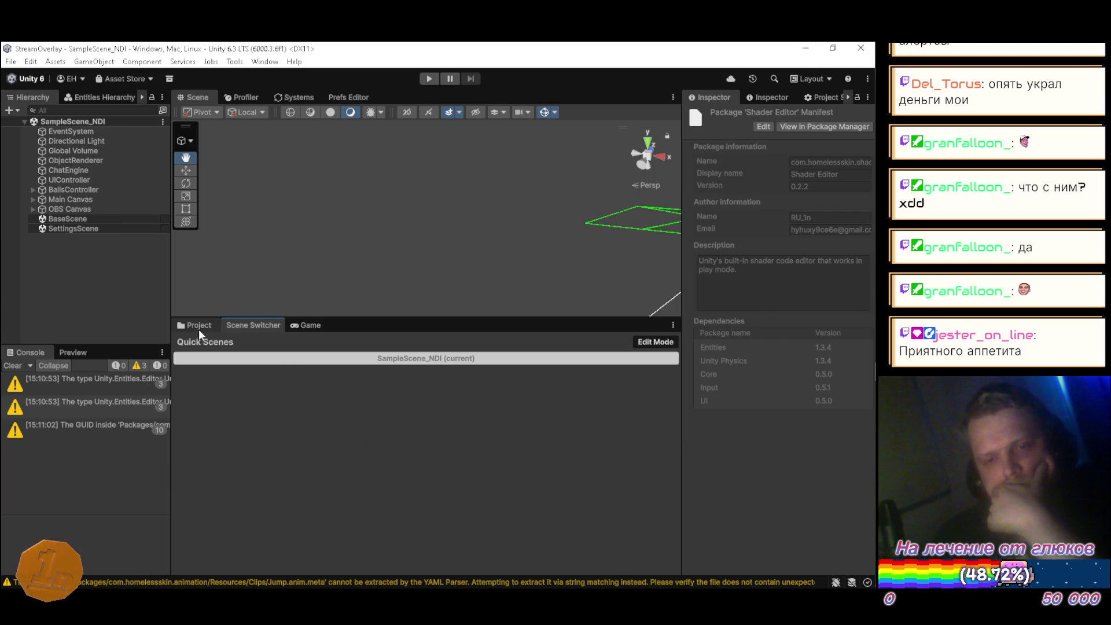
Step: Open the Shader Editor scene from Packages/Shader Editor/Scenes and turn on Scene Switcher's Edit Mode
click(193, 325)
scroll(258, 519, down, 15)
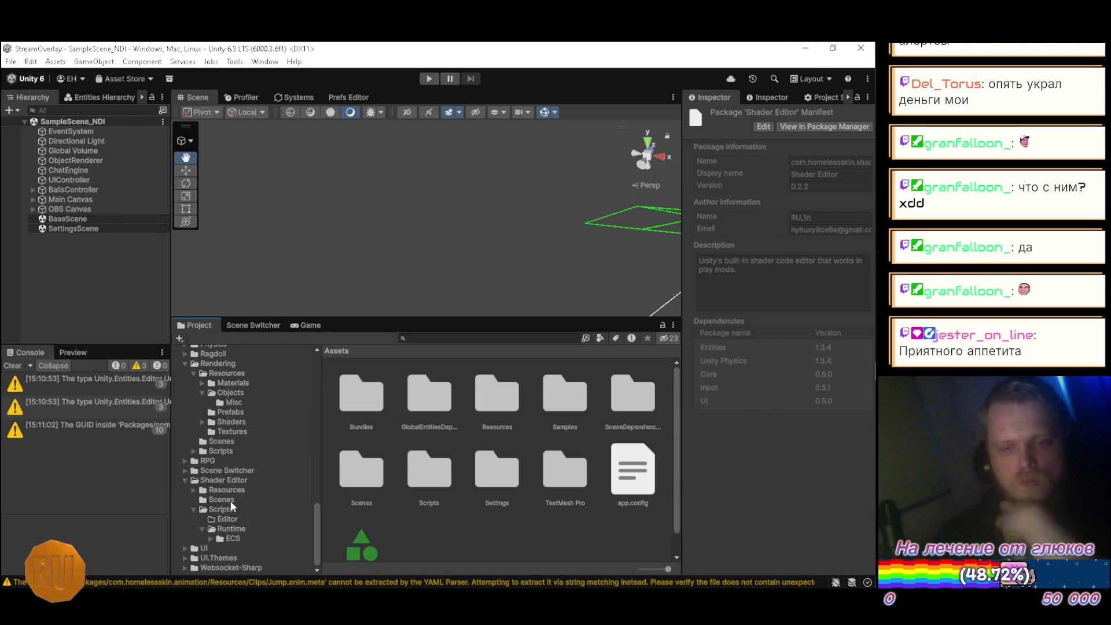
click(230, 501)
click(359, 399)
double_click(359, 400)
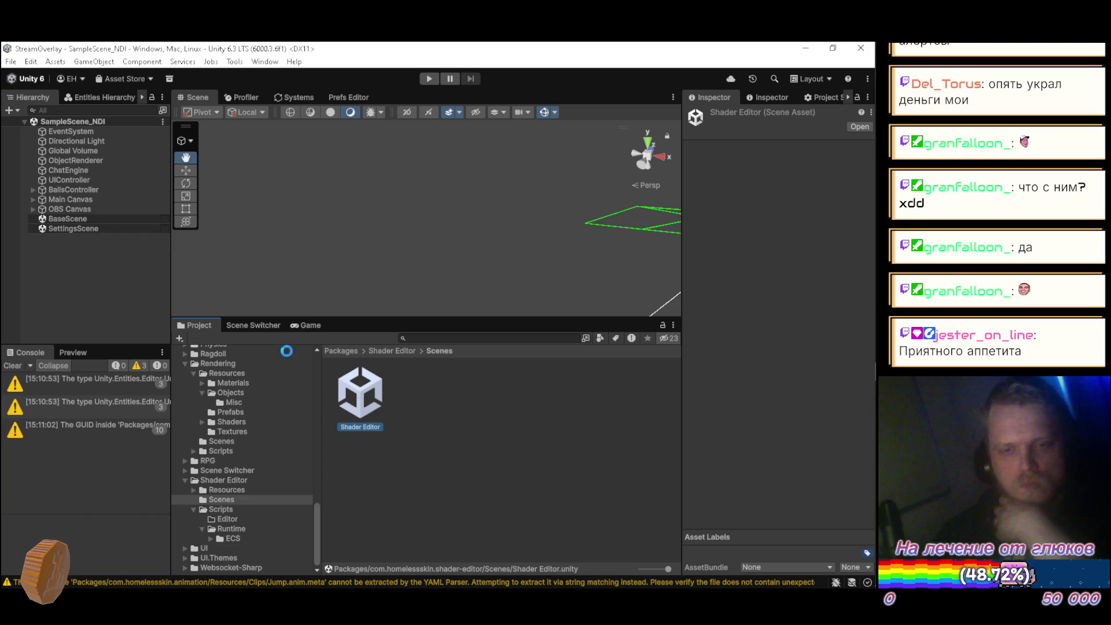
click(252, 324)
click(656, 342)
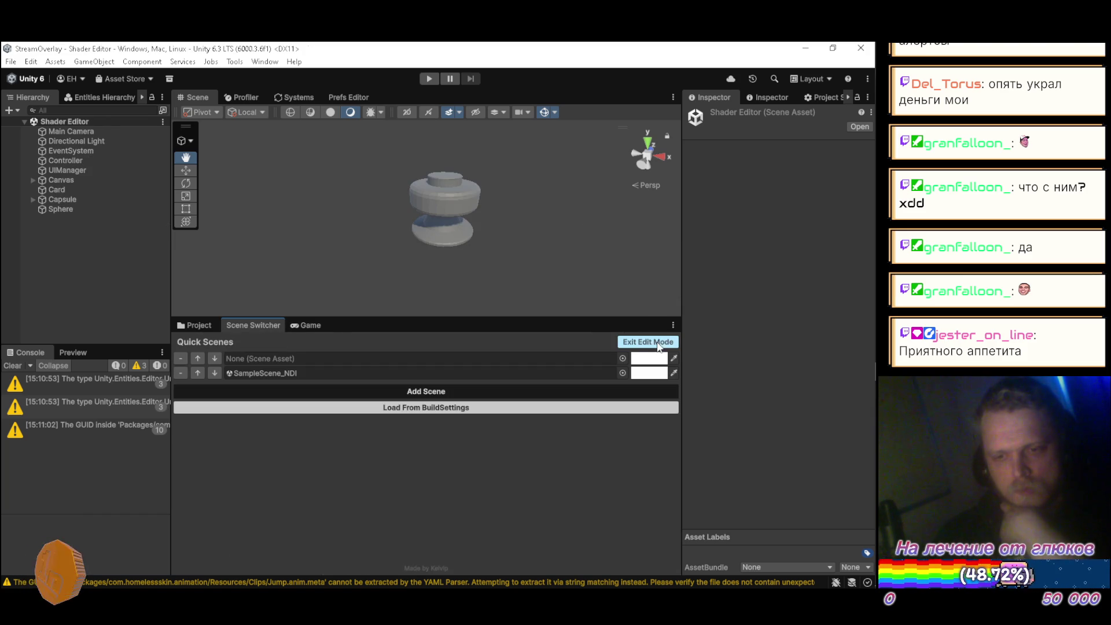